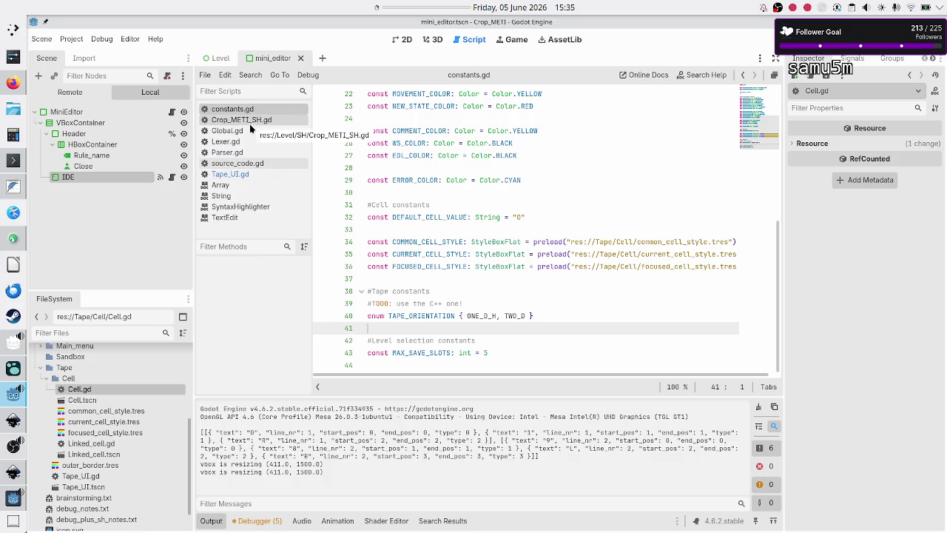
# Step: Check the level_UI_concepts.svg mockup in Inkscape, then return to constants.gd in Godot
pyautogui.click(422, 143)
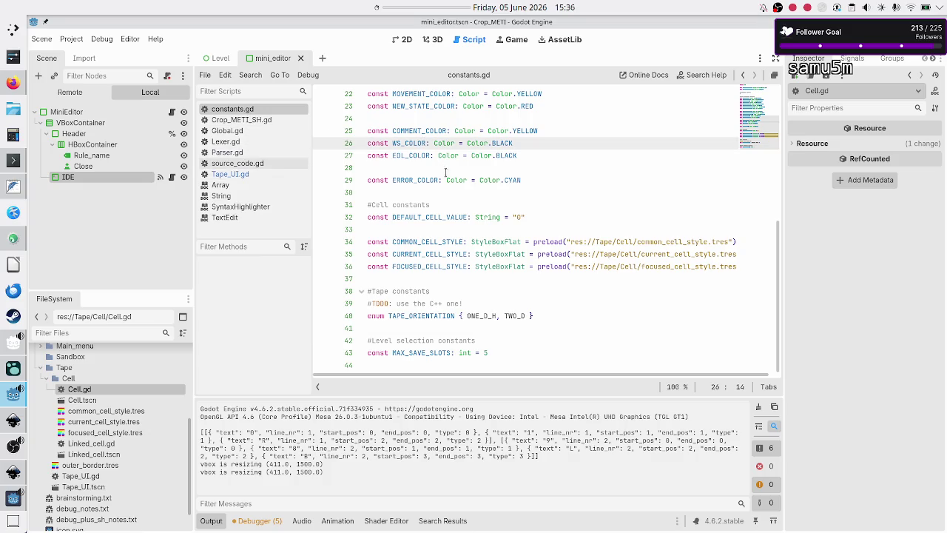
pyautogui.moveTo(455, 182)
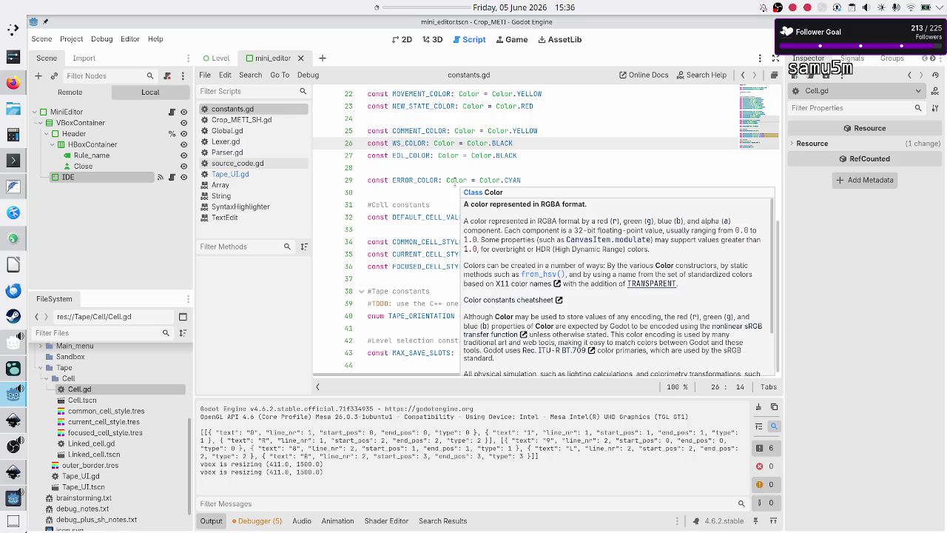
pyautogui.hotkey('alt', 'Tab')
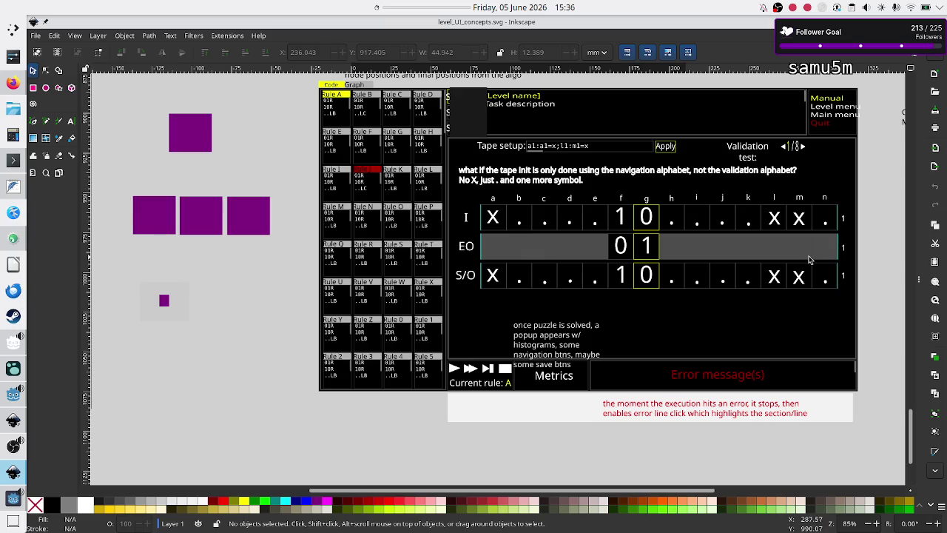
pyautogui.hotkey('alt', 'Tab')
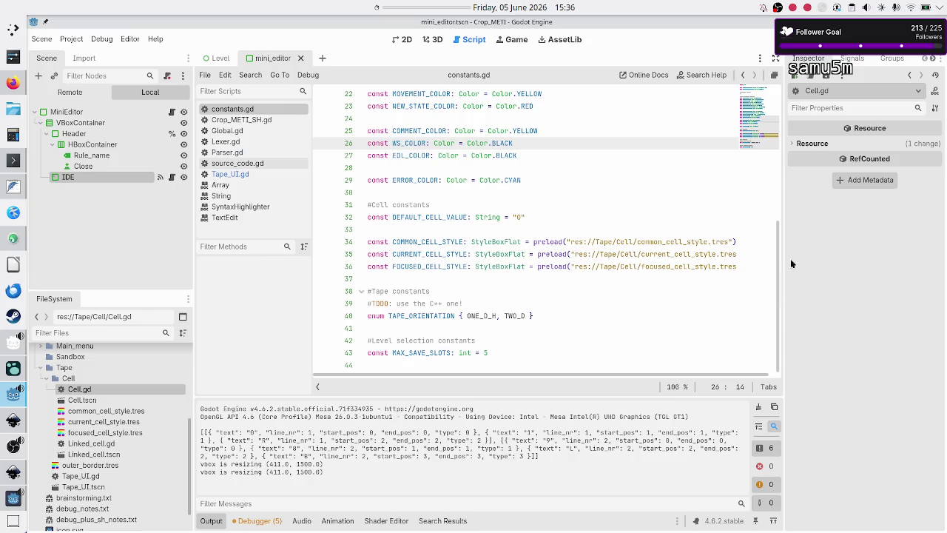
# Step: Open Tape_UI.gd and change the orientation default on line 8 to ONE_D_H
pyautogui.click(230, 174)
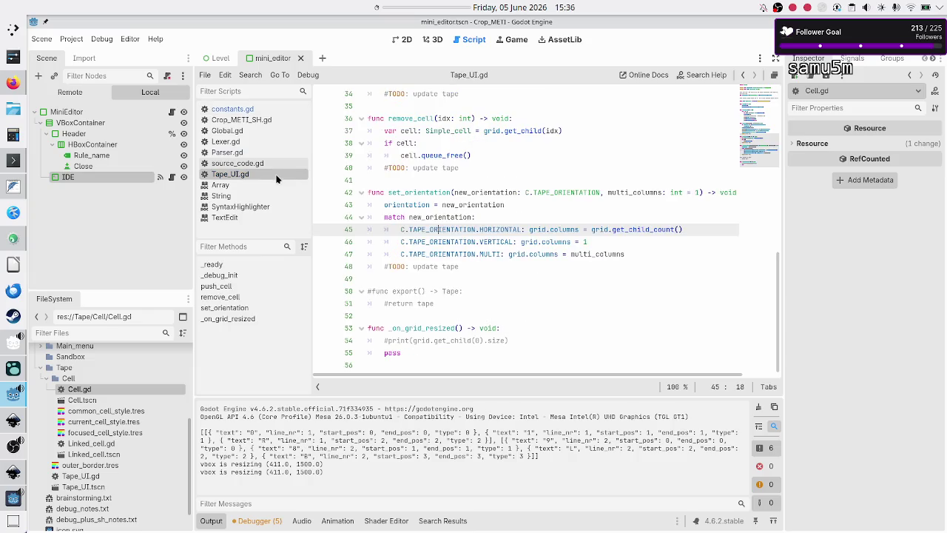
pyautogui.scroll(10, 444, 242)
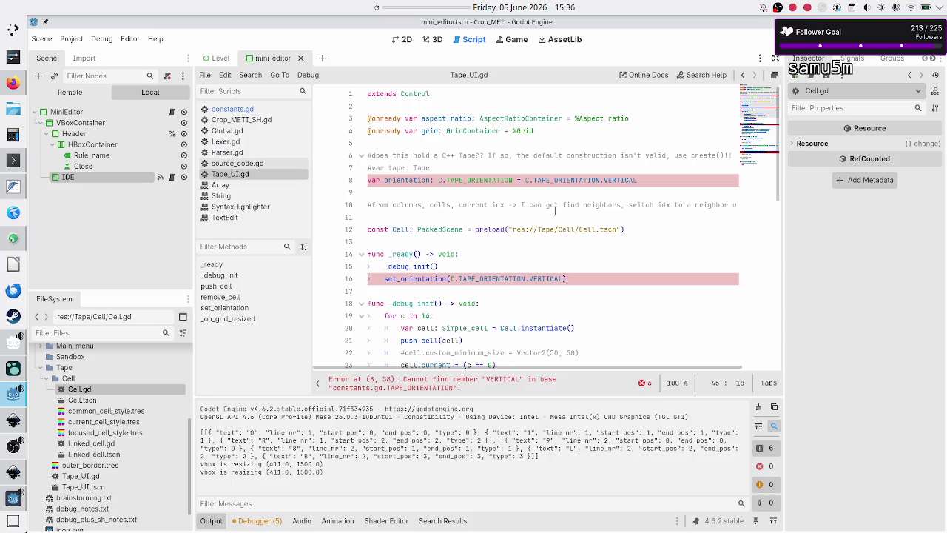
pyautogui.click(651, 180)
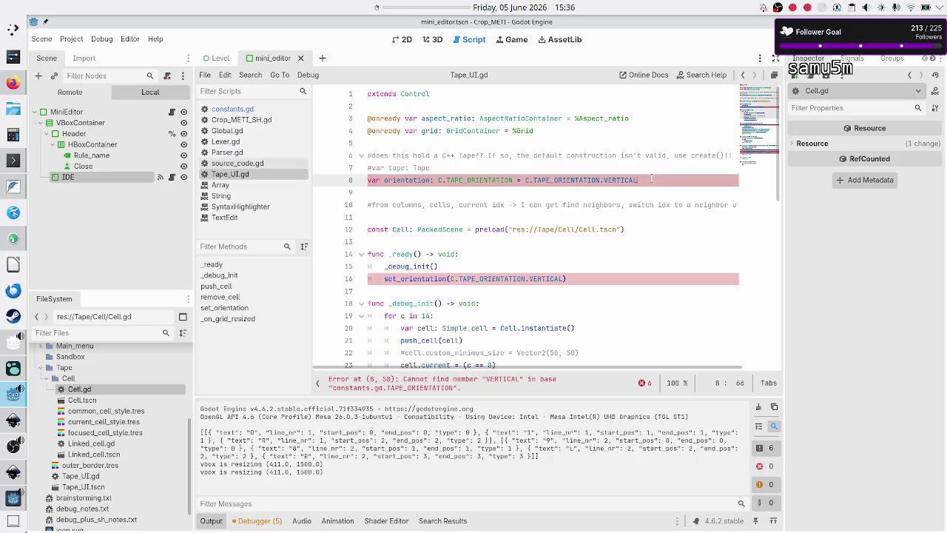
pyautogui.press('BackSpace')
pyautogui.press('BackSpace')
pyautogui.press('BackSpace')
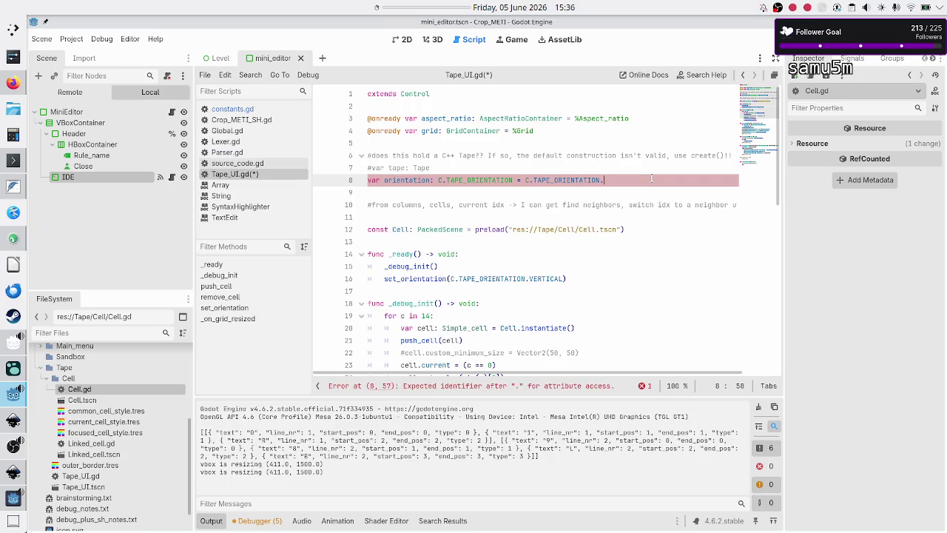
pyautogui.write('ONE_D_H')
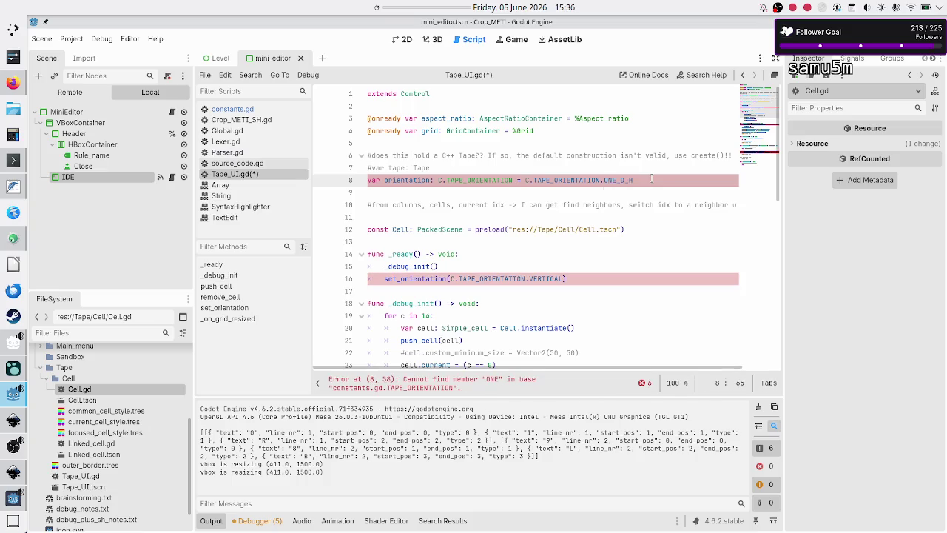
# Step: Change the set_orientation call in _ready on line 16 to ONE_D_H
pyautogui.press('Down')
pyautogui.press('Down')
pyautogui.press('Down')
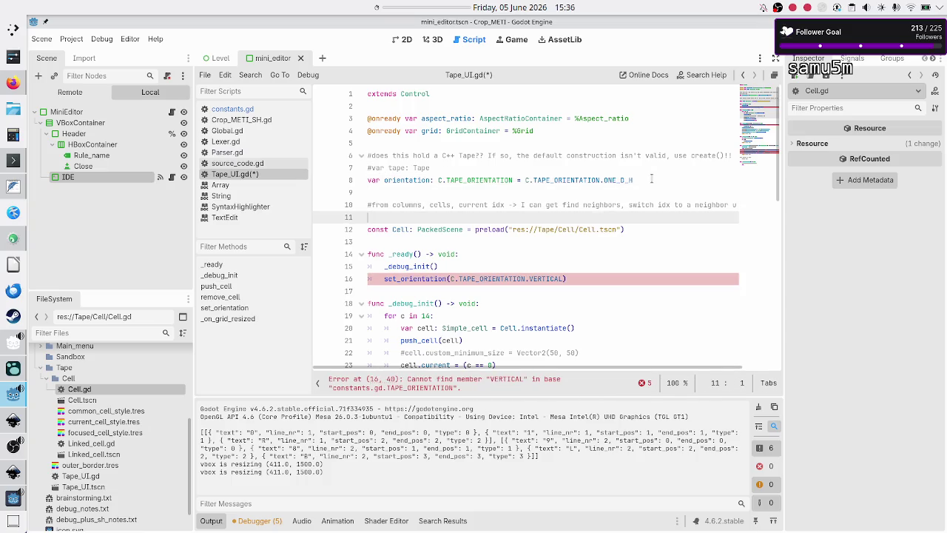
pyautogui.press('Down')
pyautogui.press('Down')
pyautogui.press('End')
pyautogui.press('Left')
pyautogui.press('BackSpace')
pyautogui.press('BackSpace')
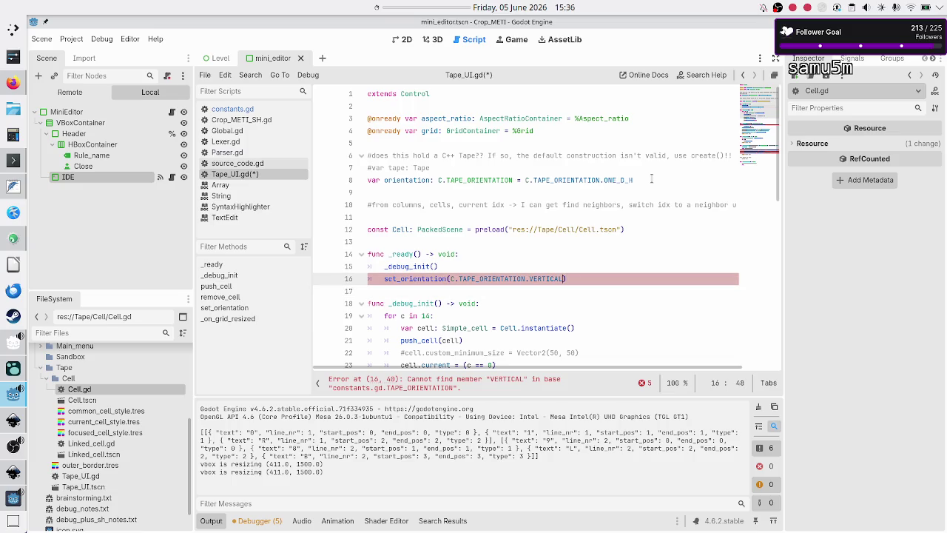
pyautogui.press('BackSpace')
pyautogui.press('BackSpace')
pyautogui.press('BackSpace')
pyautogui.press('BackSpace')
pyautogui.write('ONE_D_H')
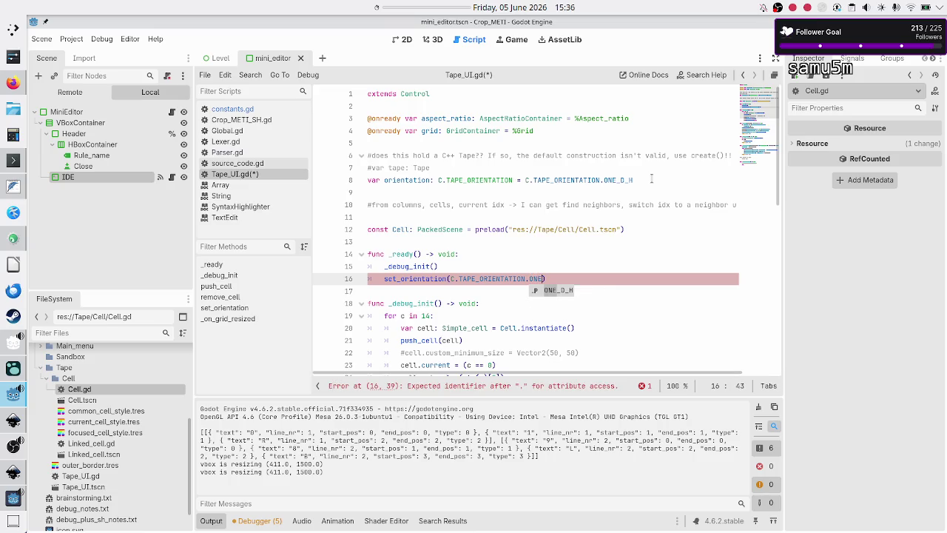
pyautogui.press('Down')
pyautogui.press('Down')
pyautogui.press('Home')
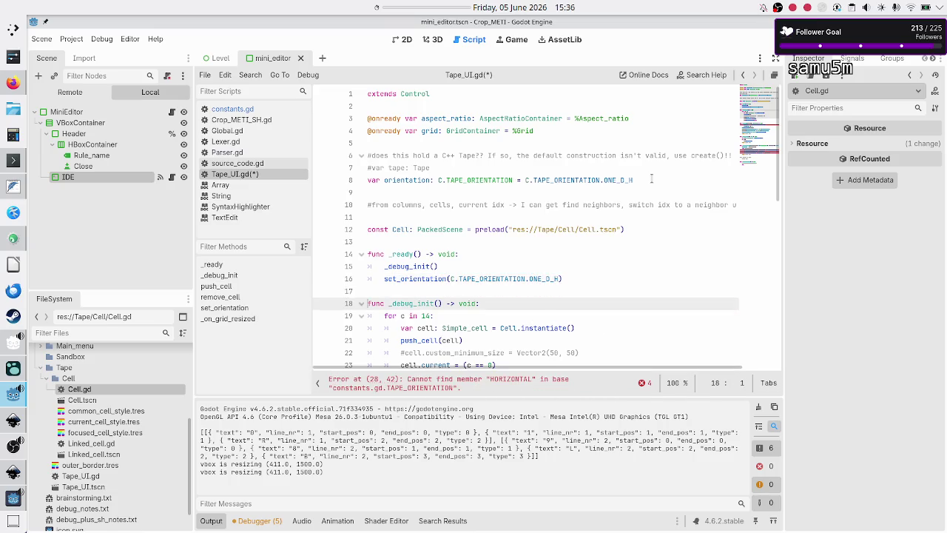
pyautogui.press('Down')
pyautogui.press('Down')
pyautogui.press('Down')
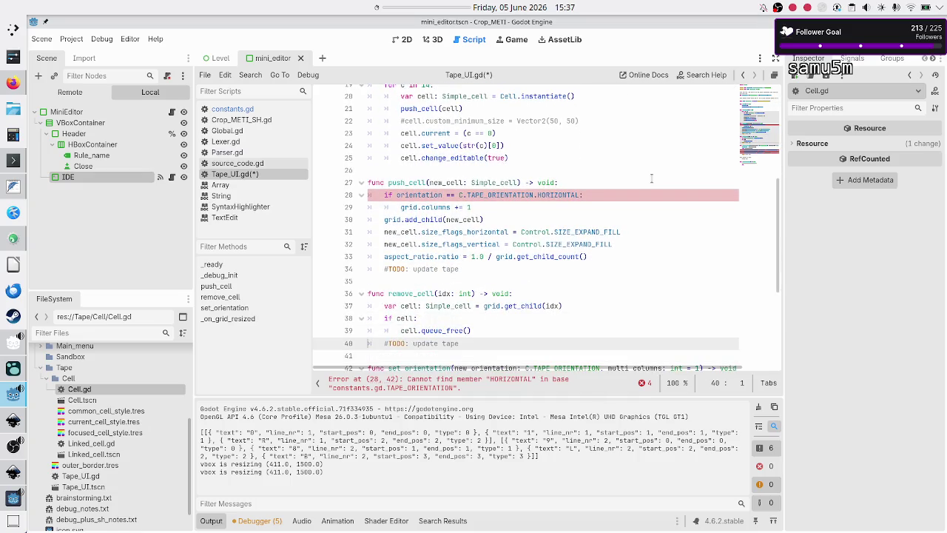
# Step: Replace HORIZONTAL with ONE_D_H in push_cell's orientation check on line 28
pyautogui.press('Up')
pyautogui.press('Up')
pyautogui.press('Up')
pyautogui.press('Left')
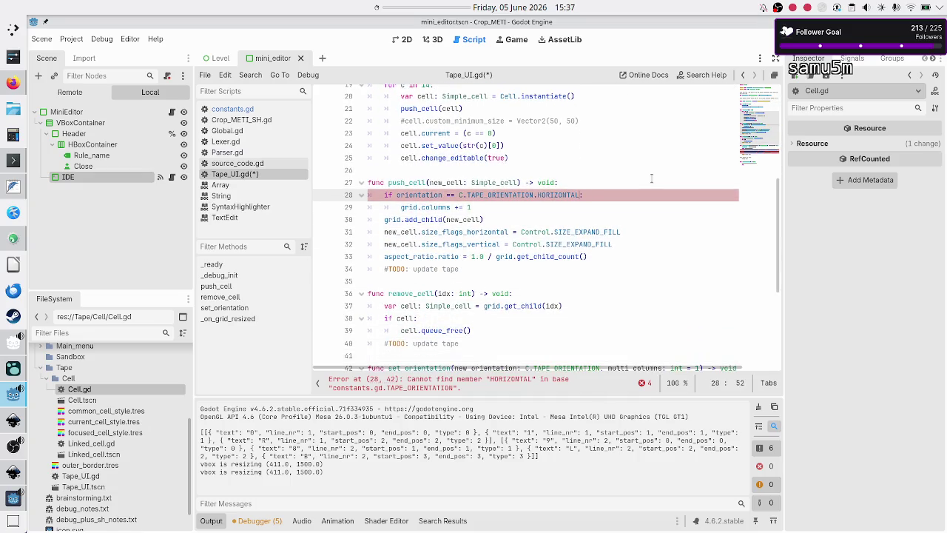
pyautogui.press('BackSpace')
pyautogui.press('BackSpace')
pyautogui.press('BackSpace')
pyautogui.write('ONE_D_H:')
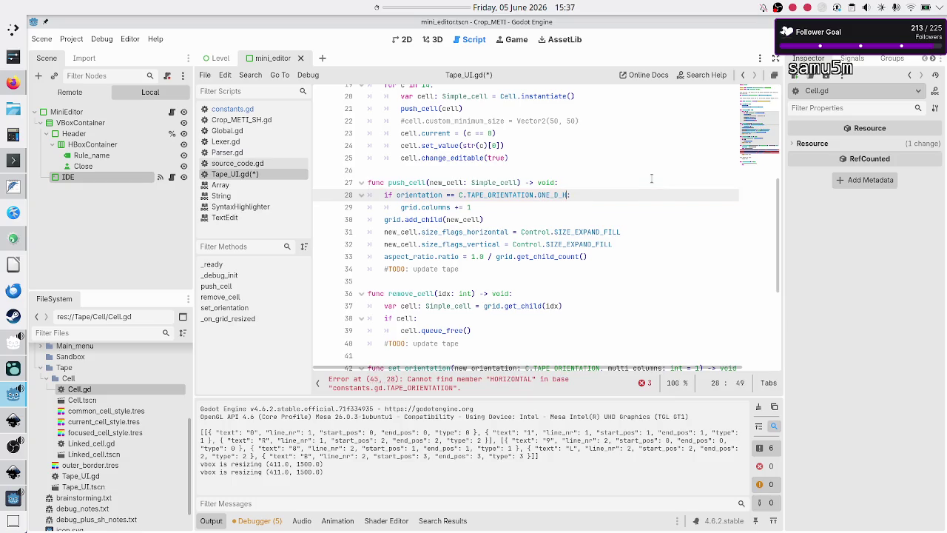
pyautogui.press('Down')
pyautogui.press('Down')
# Step: Delete the VERTICAL case from the set_orientation match block
pyautogui.press('Right')
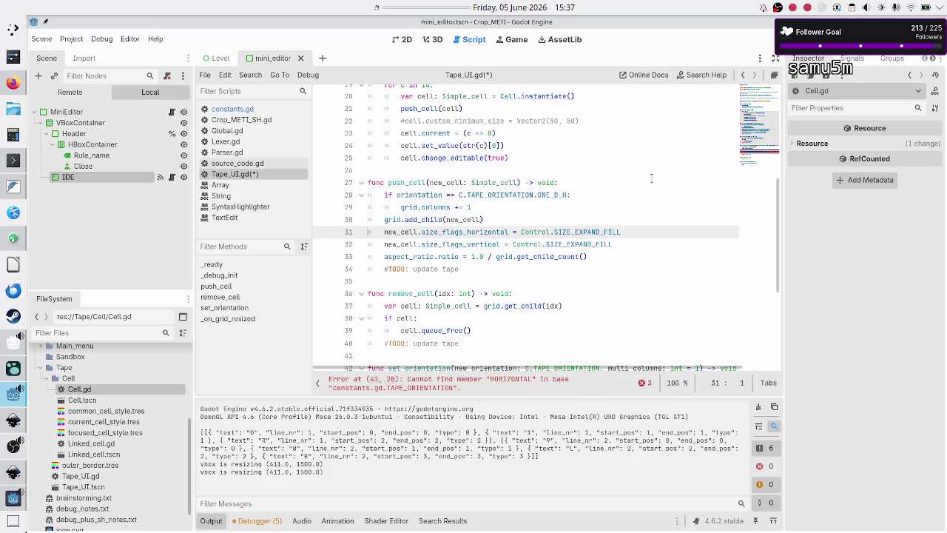
pyautogui.press('Down')
pyautogui.press('Down')
pyautogui.press('Down')
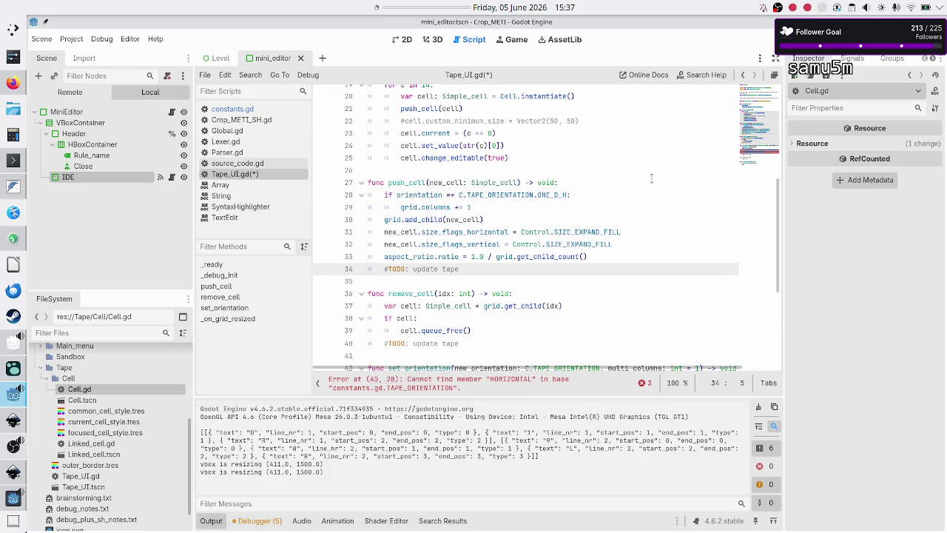
pyautogui.press('Down')
pyautogui.press('Down')
pyautogui.press('Down')
pyautogui.press('Up')
pyautogui.press('Up')
pyautogui.hotkey('shift', 'End')
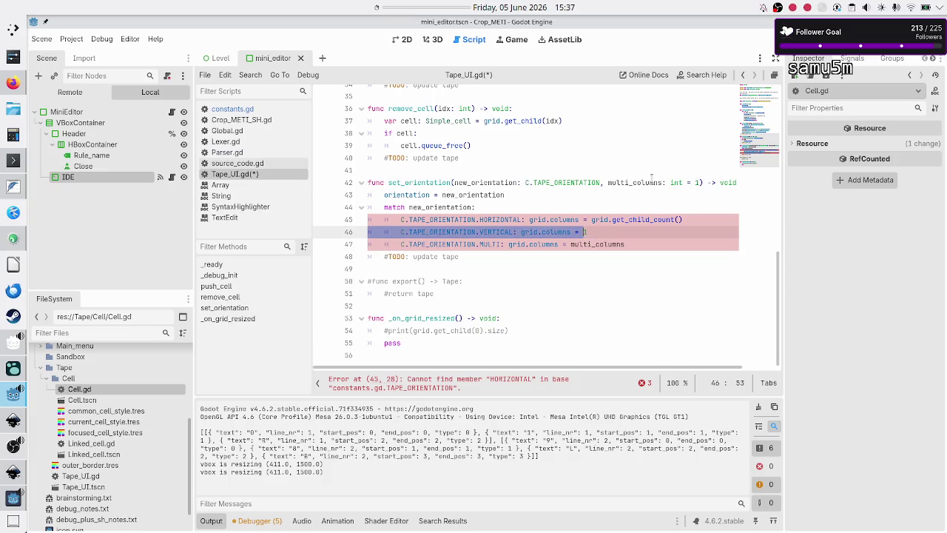
pyautogui.press('BackSpace')
pyautogui.press('BackSpace')
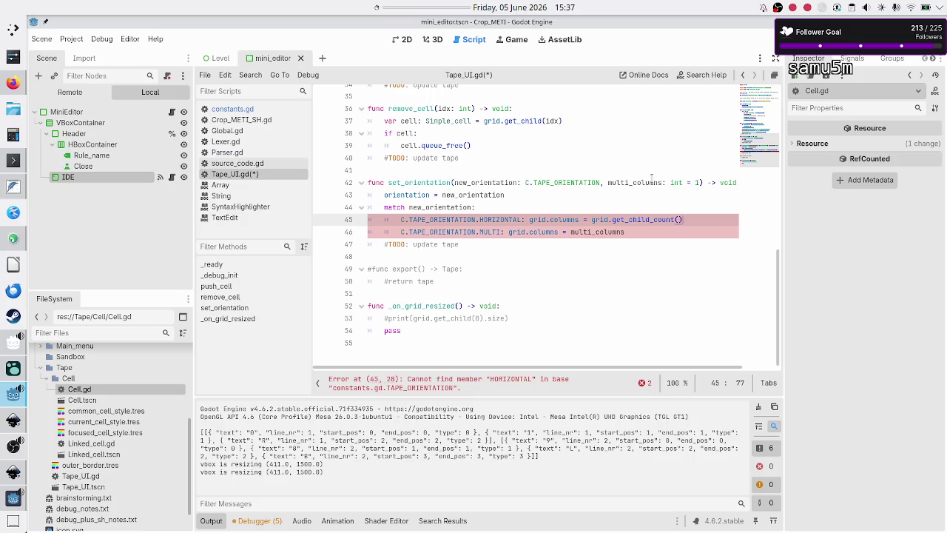
# Step: Rename the remaining match cases to ONE_D_H and TWO_D, then save Tape_UI.gd
pyautogui.hotkey('ctrl', 'Left')
pyautogui.hotkey('ctrl', 'Left')
pyautogui.hotkey('ctrl', 'Left')
pyautogui.hotkey('ctrl', 'Left')
pyautogui.hotkey('ctrl', 'Left')
pyautogui.hotkey('ctrl', 'Left')
pyautogui.press('BackSpace')
pyautogui.press('BackSpace')
pyautogui.press('BackSpace')
pyautogui.write('ONE_D_H')
pyautogui.press('Down')
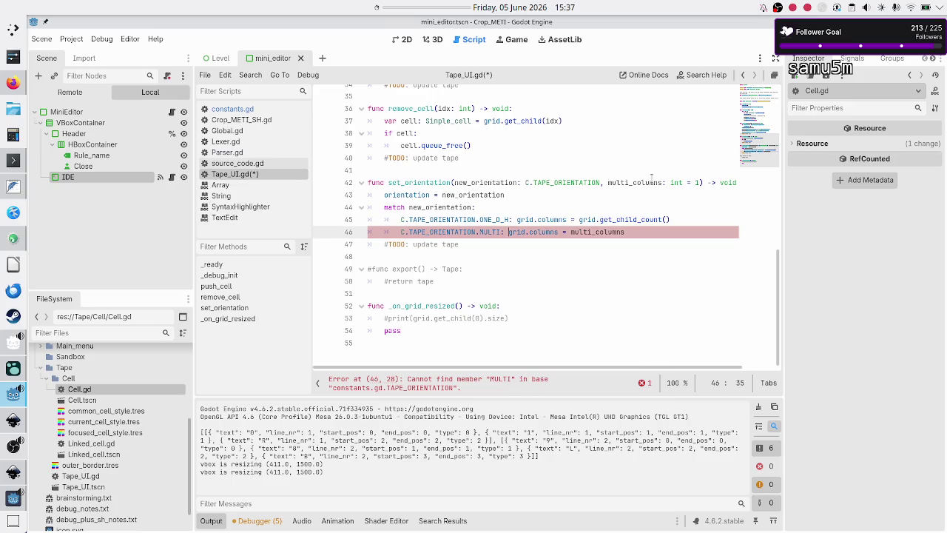
pyautogui.press('BackSpace')
pyautogui.press('BackSpace')
pyautogui.press('BackSpace')
pyautogui.write('TWO')
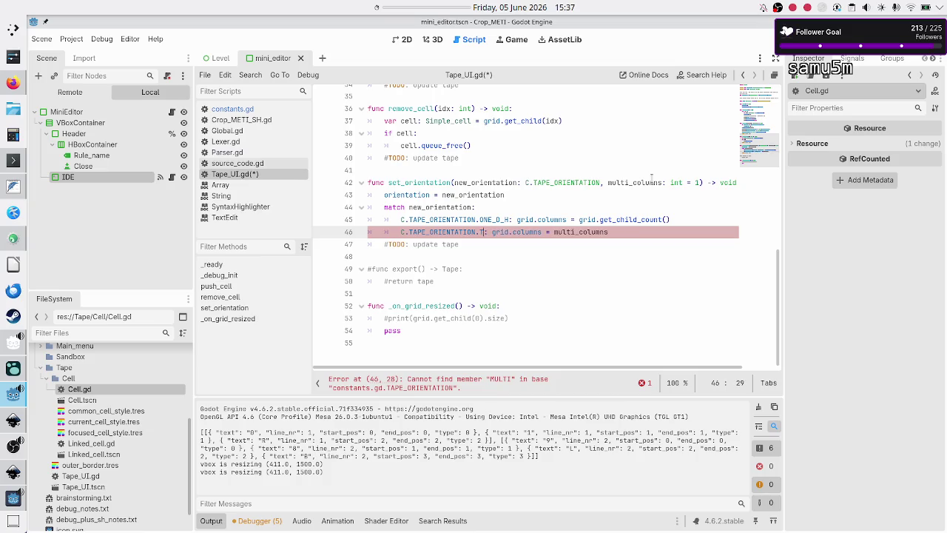
pyautogui.press('Return')
pyautogui.press('Down')
pyautogui.press('Down')
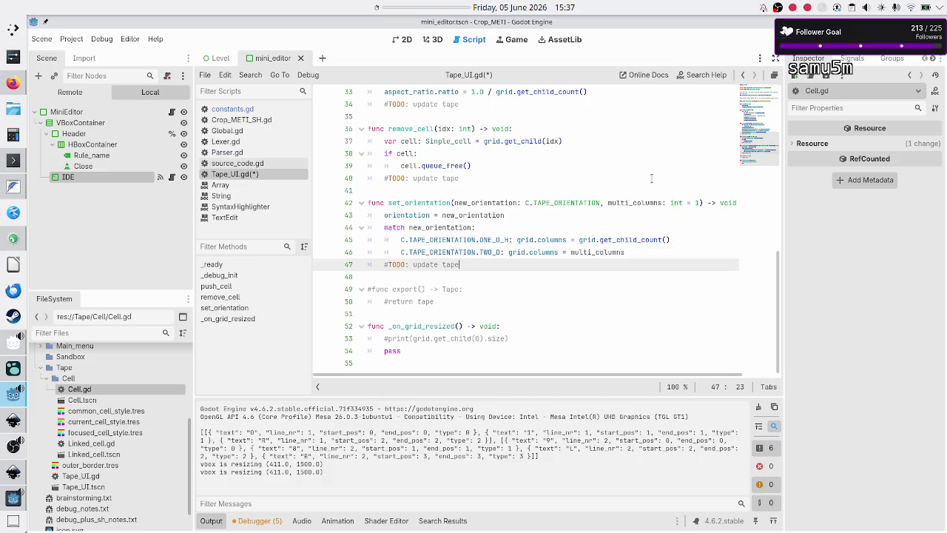
pyautogui.hotkey('ctrl', 's')
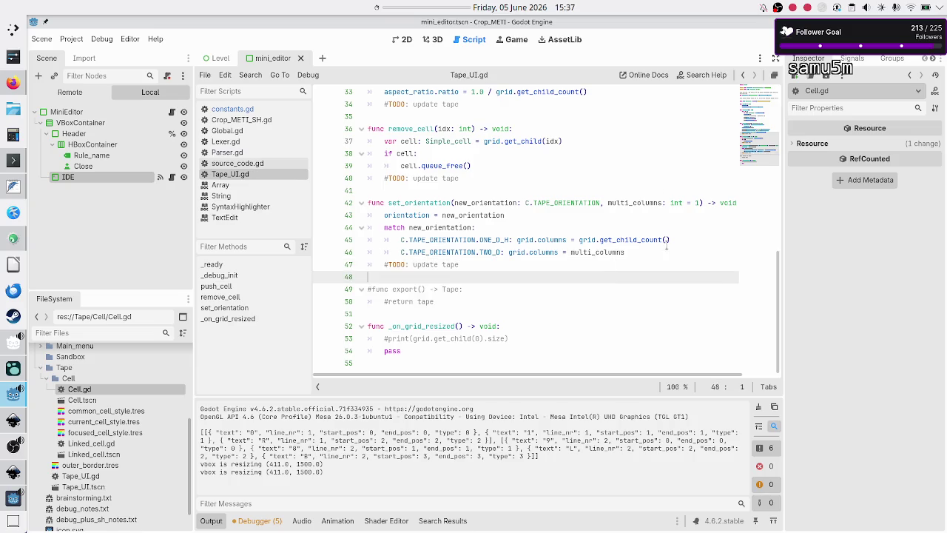
pyautogui.click(414, 315)
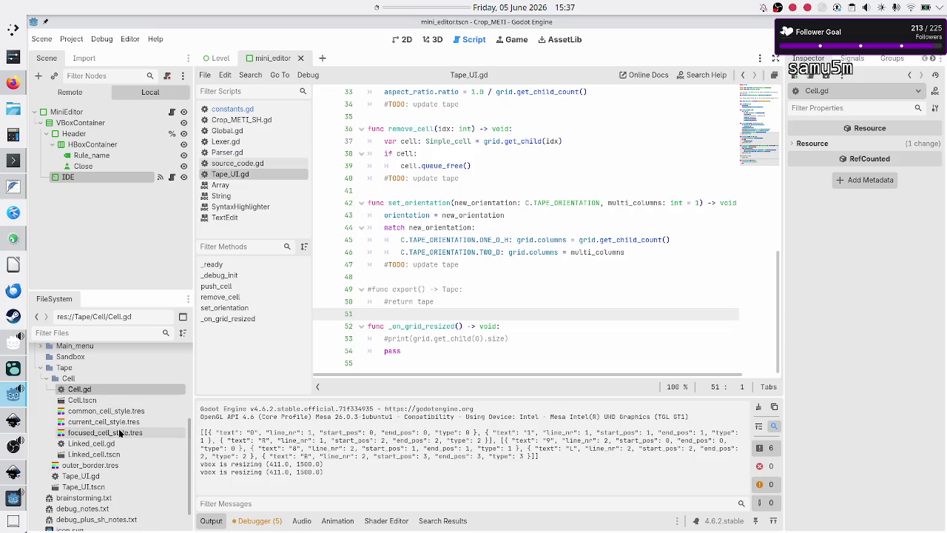
pyautogui.scroll(-1, 118, 429)
pyautogui.scroll(4, 116, 444)
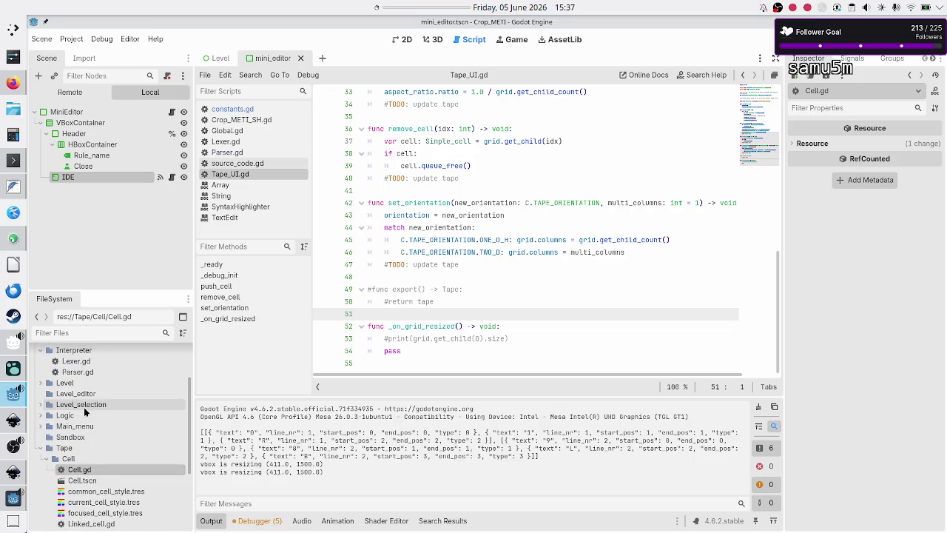
pyautogui.scroll(1, 80, 442)
pyautogui.scroll(3, 80, 443)
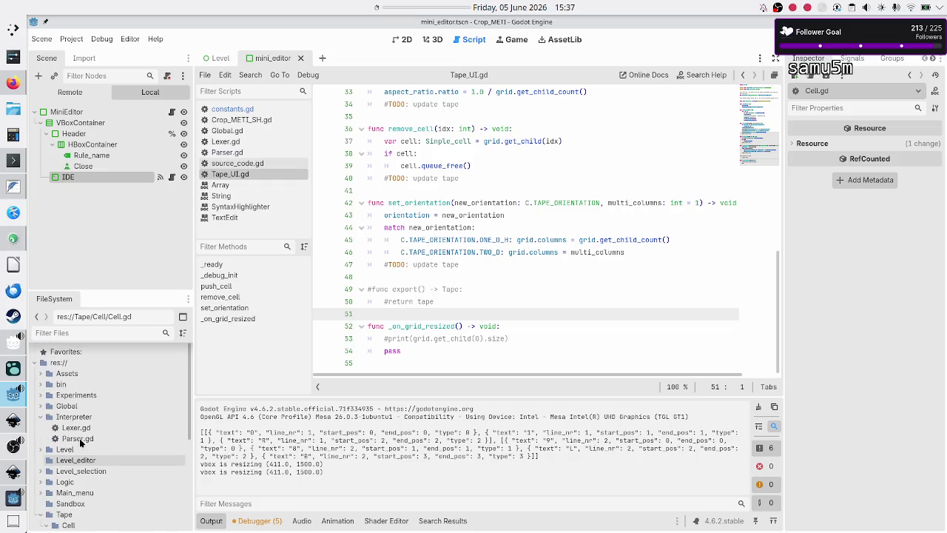
# Step: Create a new script res://Interpreter/Tape.gd from the Interpreter folder's context menu
pyautogui.rightClick(74, 417)
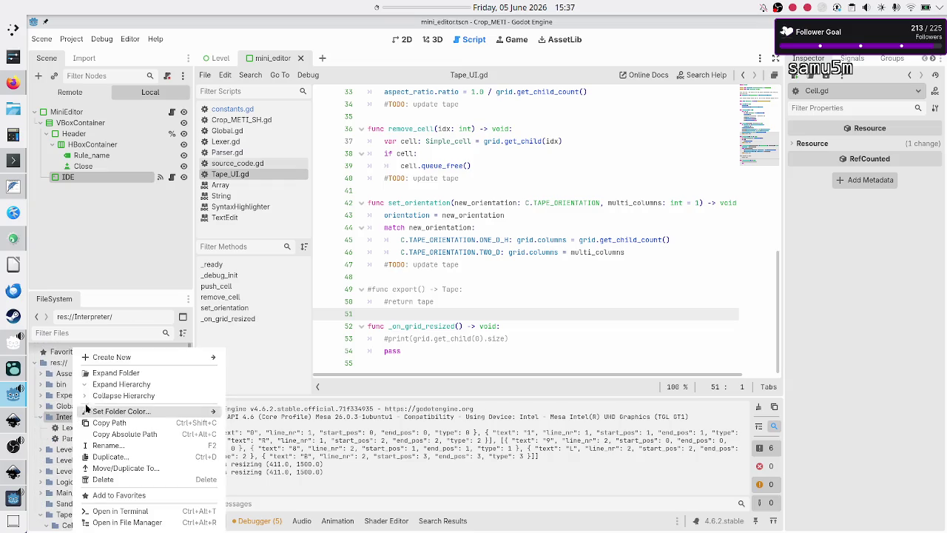
pyautogui.moveTo(148, 353)
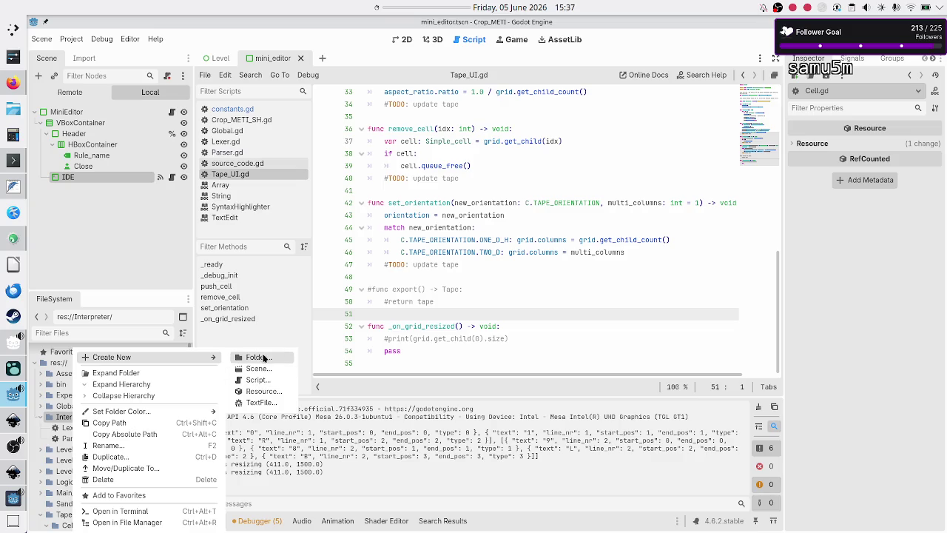
pyautogui.click(264, 381)
pyautogui.write('Tape')
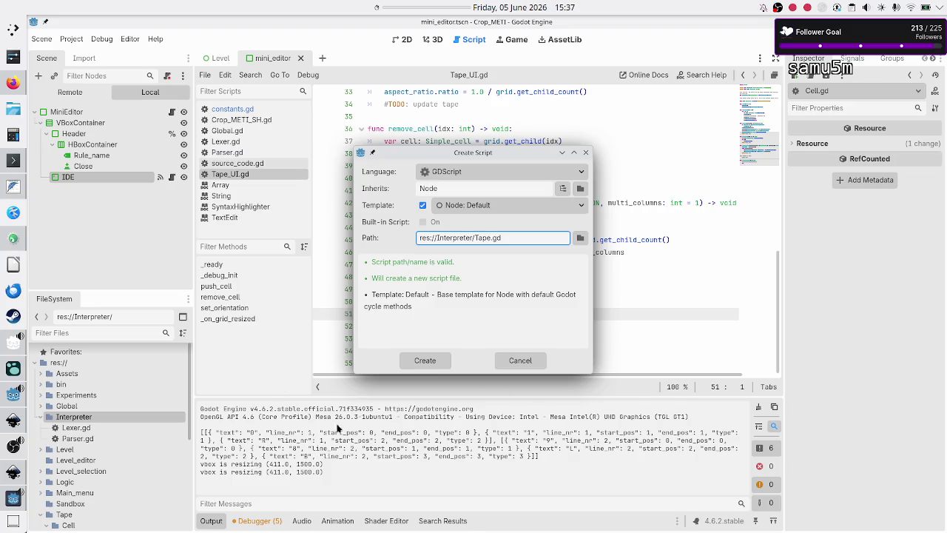
pyautogui.click(433, 366)
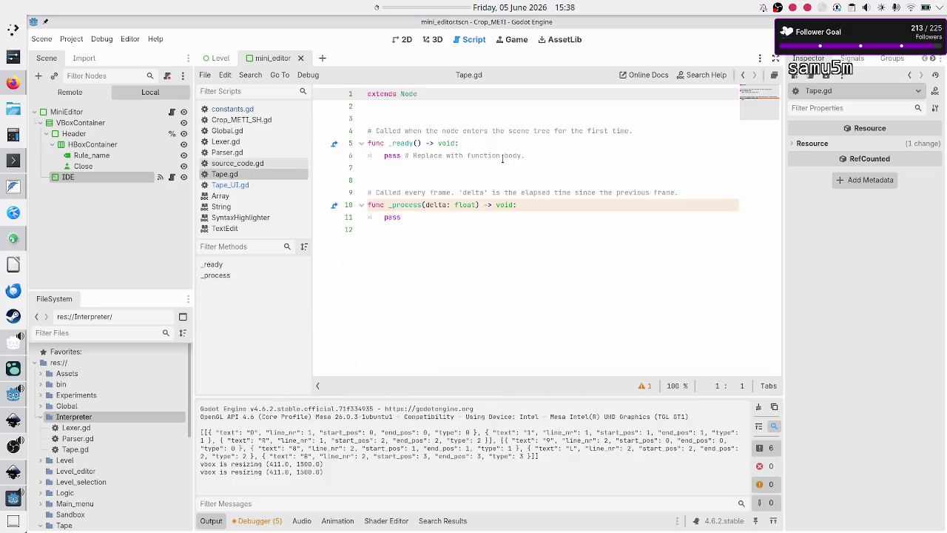
# Step: Declare the script as 'class_name Tape' extending Resource instead of Node
pyautogui.write('class_name Tape')
pyautogui.press('Down')
pyautogui.press('Up')
pyautogui.press('End')
pyautogui.press('BackSpace')
pyautogui.press('BackSpace')
pyautogui.press('BackSpace')
pyautogui.press('BackSpace')
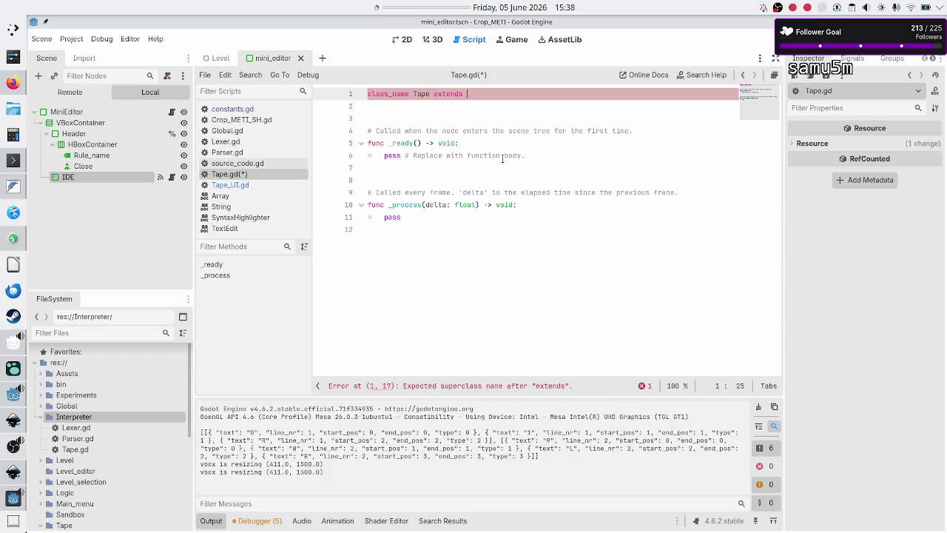
pyautogui.write('Res')
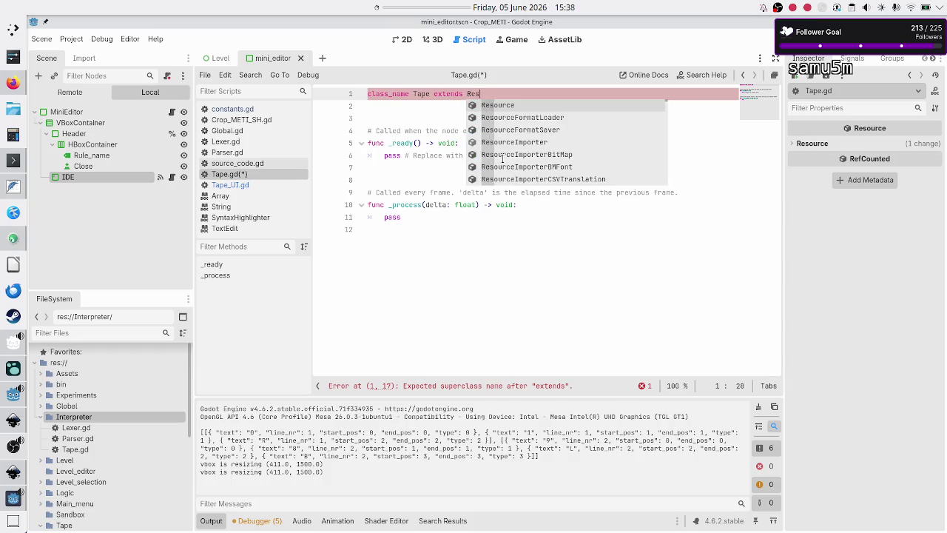
pyautogui.press('Return')
pyautogui.press('Home')
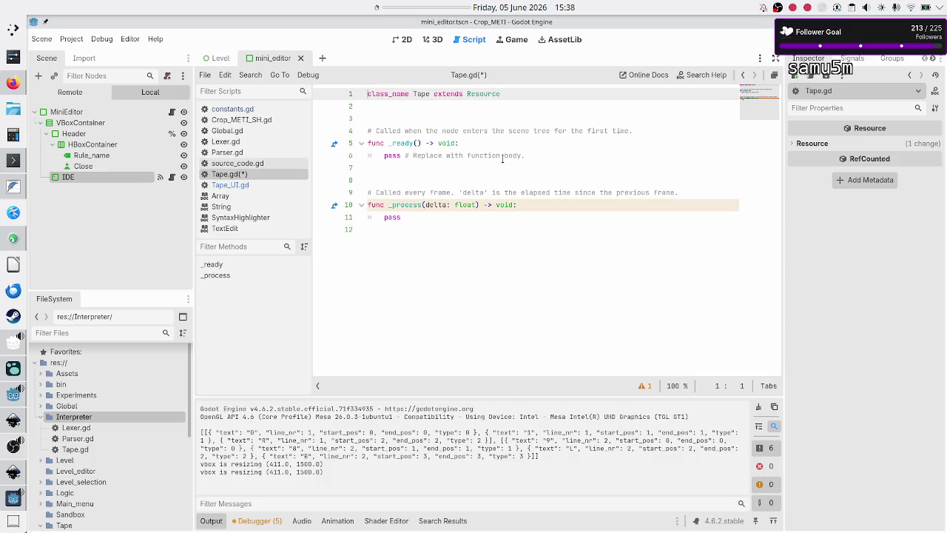
pyautogui.press('Return')
pyautogui.press('Return')
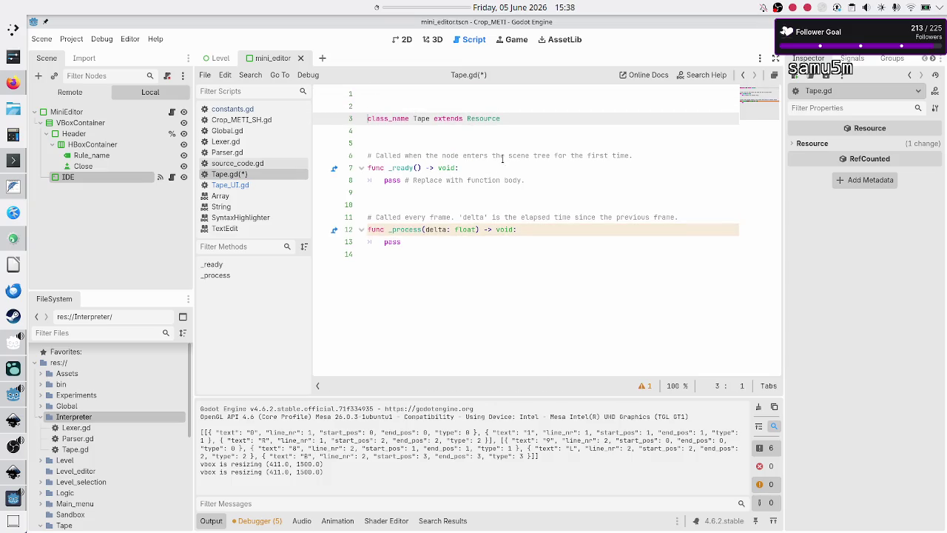
pyautogui.press('BackSpace')
pyautogui.press('BackSpace')
# Step: Draft Tape_UI and 'var tape: Tape' lines below the declaration, then delete them
pyautogui.press('Down')
pyautogui.press('Down')
pyautogui.press('Up')
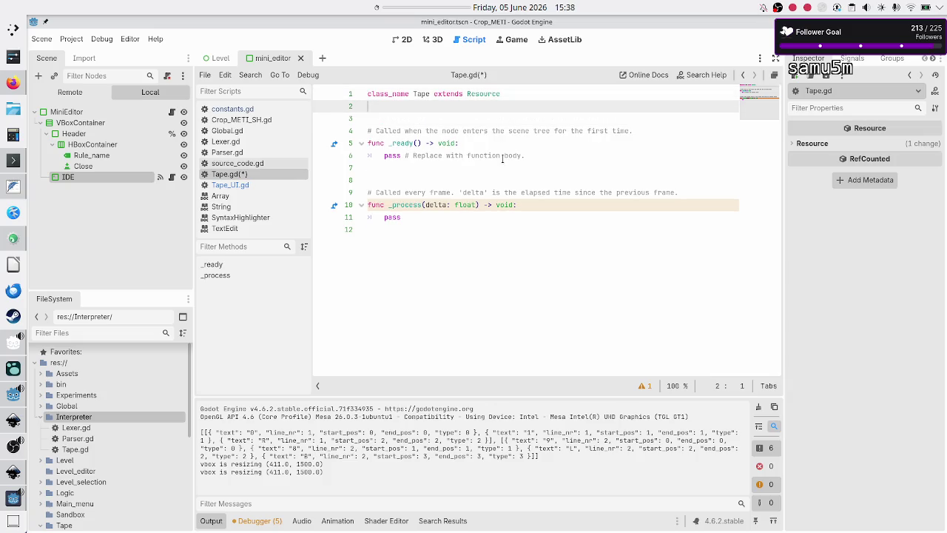
pyautogui.press('Return')
pyautogui.press('Return')
pyautogui.press('Up')
pyautogui.write('@')
pyautogui.press('BackSpace')
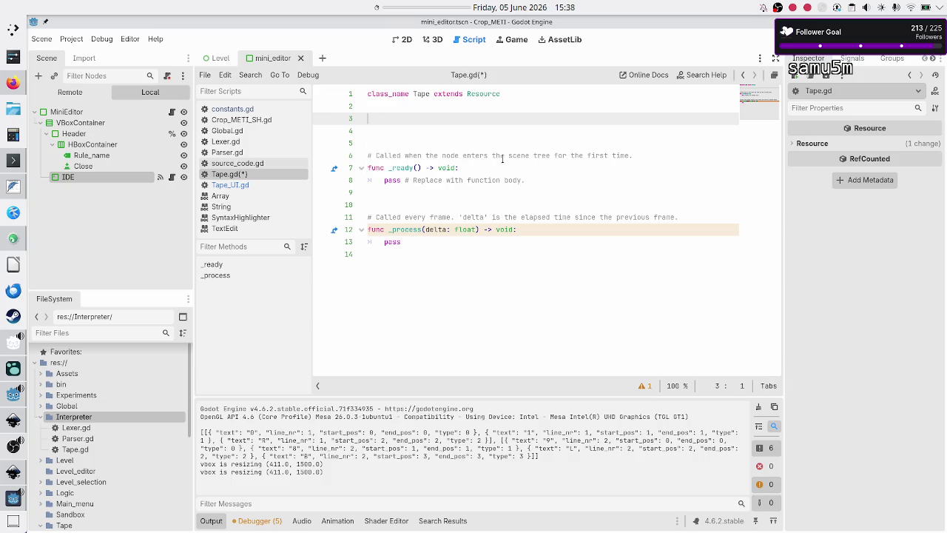
pyautogui.write('Tape_')
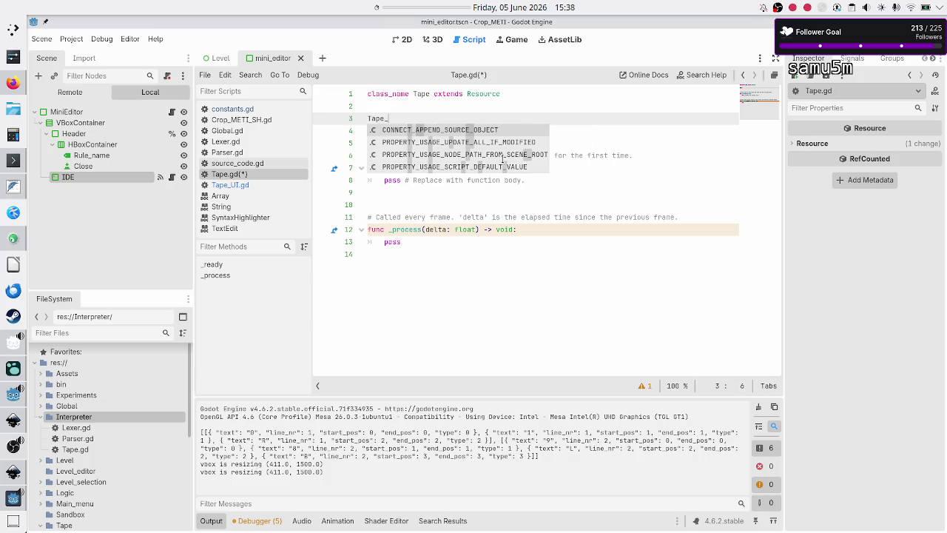
pyautogui.write('UI')
pyautogui.press('Return')
pyautogui.write('var tape: ')
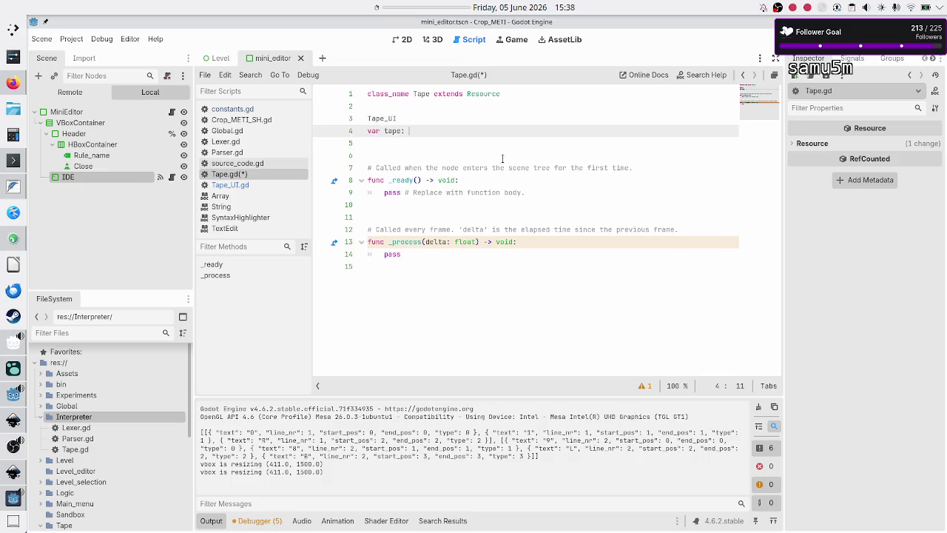
pyautogui.write('Tape')
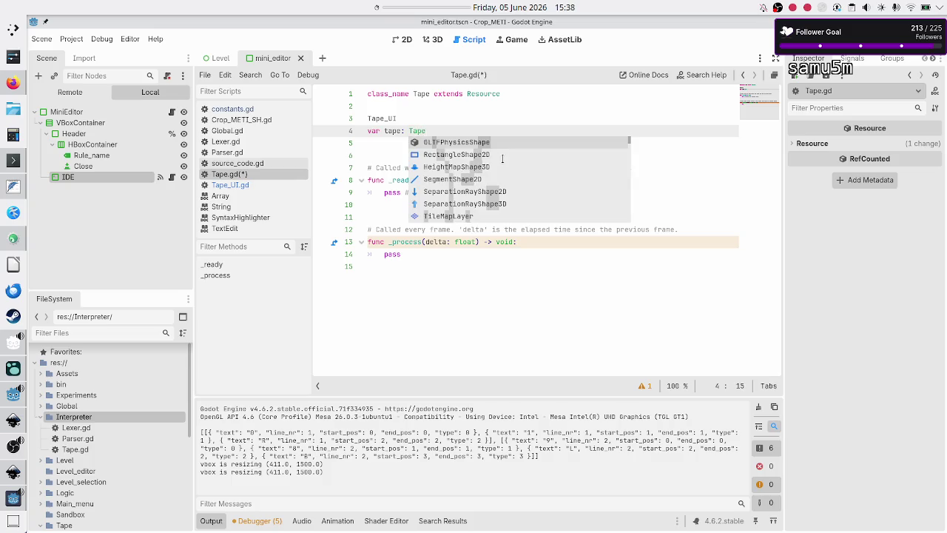
pyautogui.press('Escape')
pyautogui.hotkey('shift', 'Home')
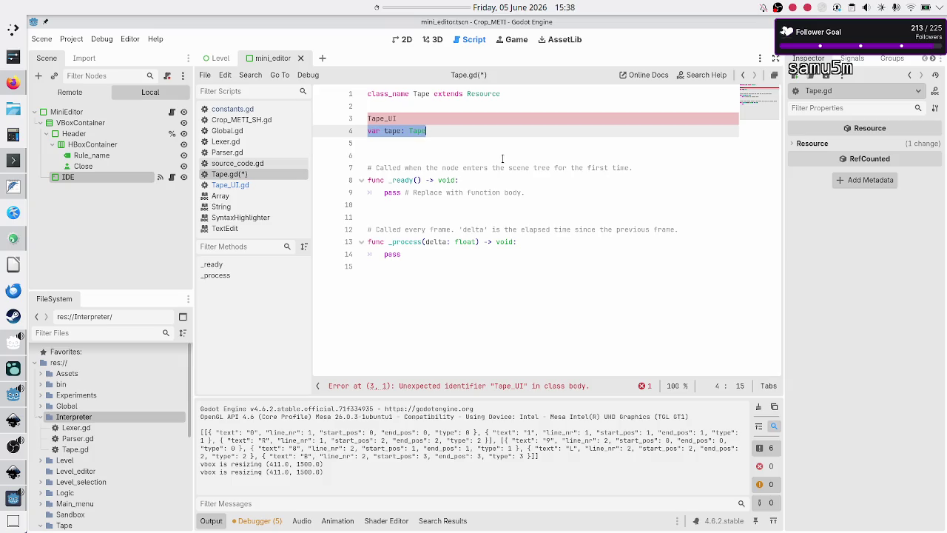
pyautogui.press('Up')
pyautogui.press('Up')
pyautogui.press('Down')
pyautogui.hotkey('shift', 'Down')
pyautogui.hotkey('shift', 'Down')
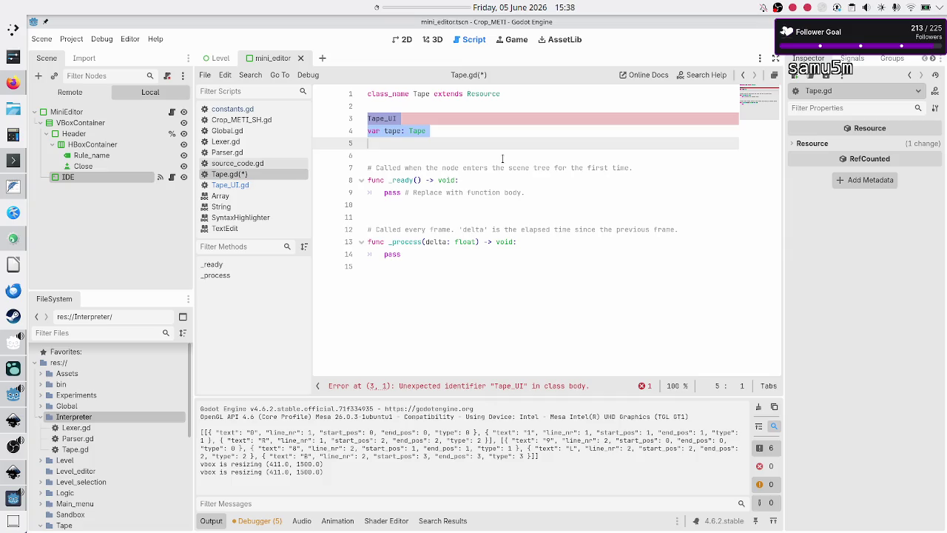
pyautogui.press('Delete')
pyautogui.press('Delete')
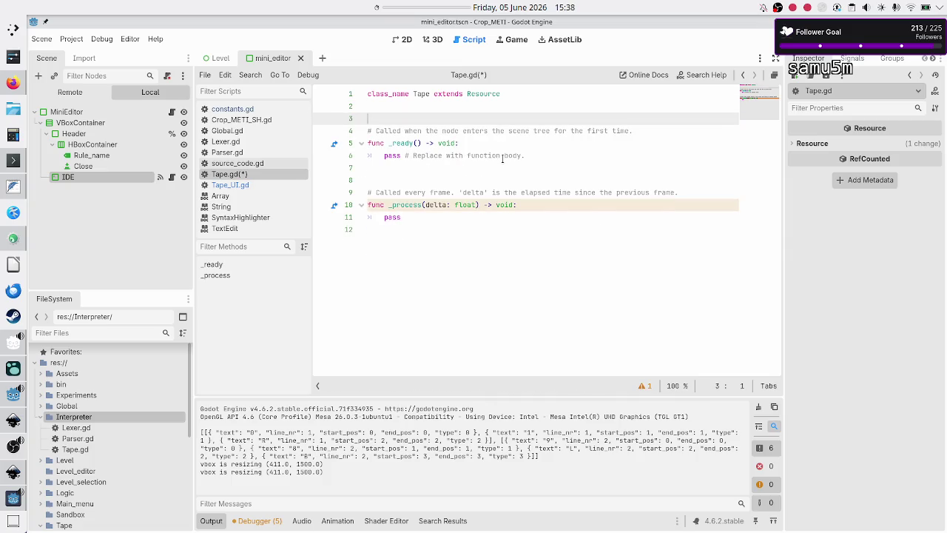
pyautogui.press('Delete')
# Step: Replace the template functions with 'var orientation: C.TAPE_ORIENTATION = C.TAPE_ORIENTATION.ONE_D_H' and save
pyautogui.hotkey('shift', 'Down')
pyautogui.hotkey('shift', 'Down')
pyautogui.hotkey('shift', 'Down')
pyautogui.hotkey('shift', 'Down')
pyautogui.hotkey('shift', 'Down')
pyautogui.hotkey('shift', 'Down')
pyautogui.press('Delete')
pyautogui.press('BackSpace')
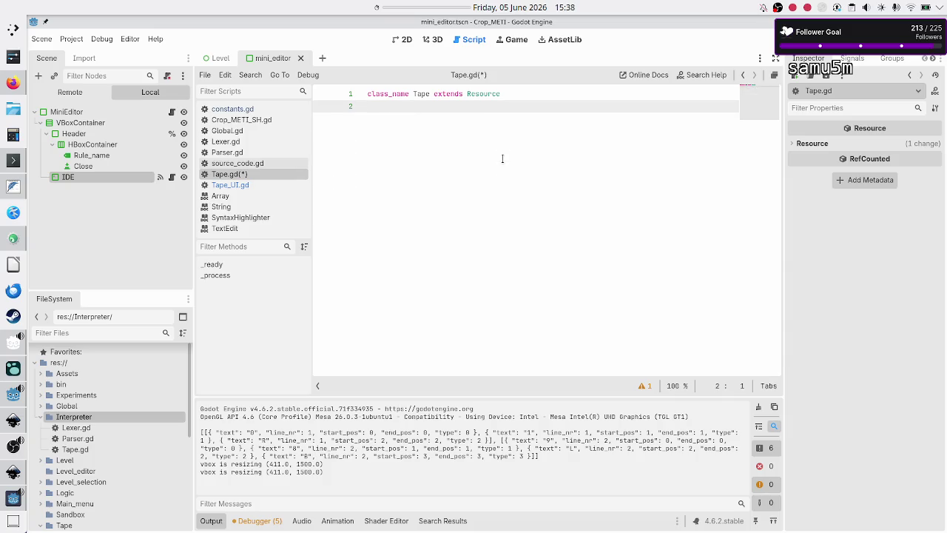
pyautogui.press('Return')
pyautogui.write('var or')
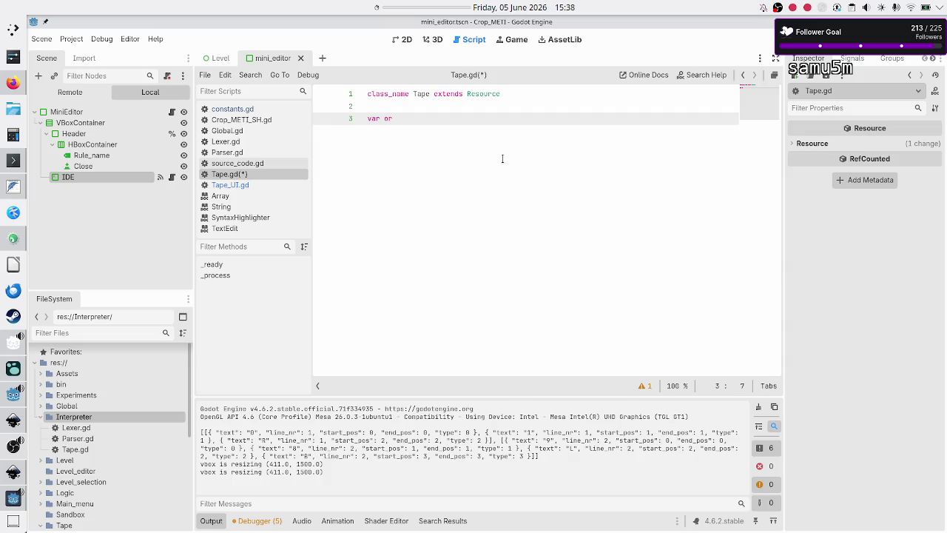
pyautogui.write('ient')
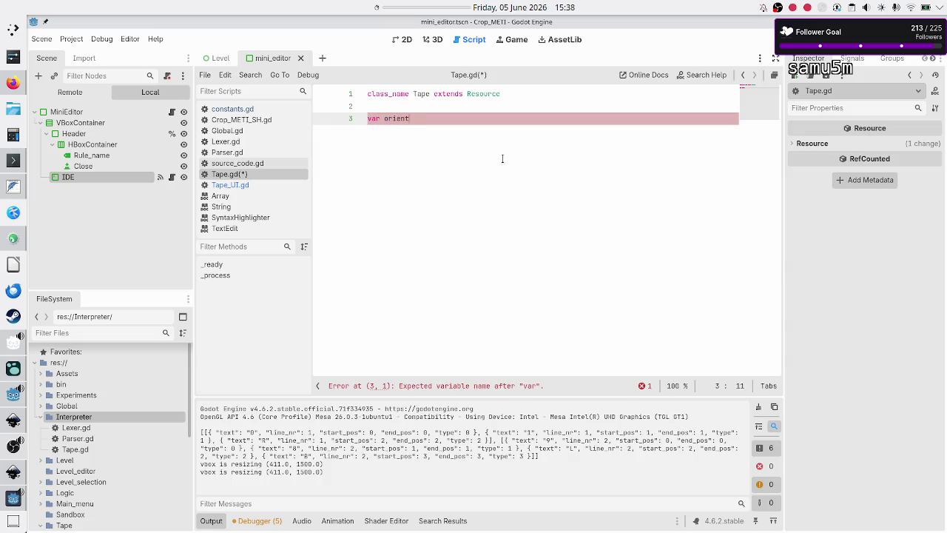
pyautogui.write('ation: C.TA')
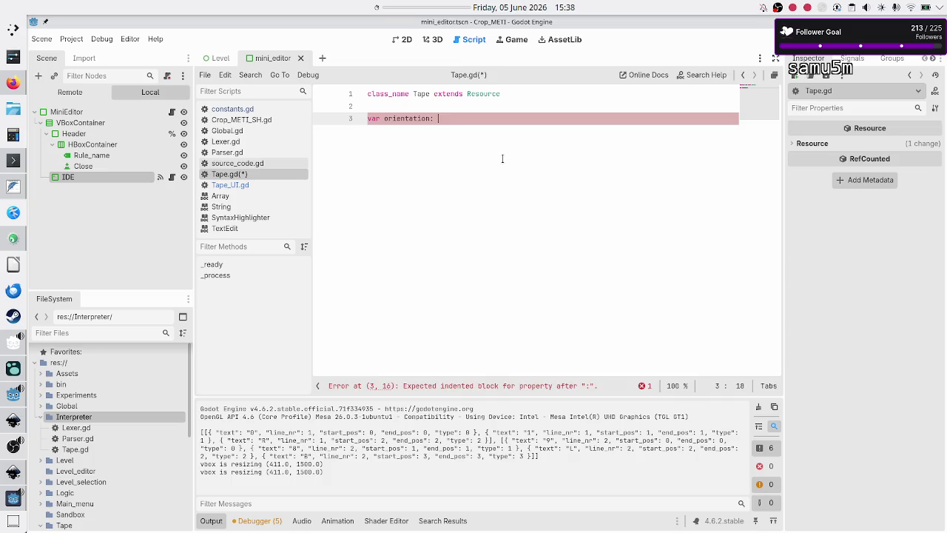
pyautogui.press('Return')
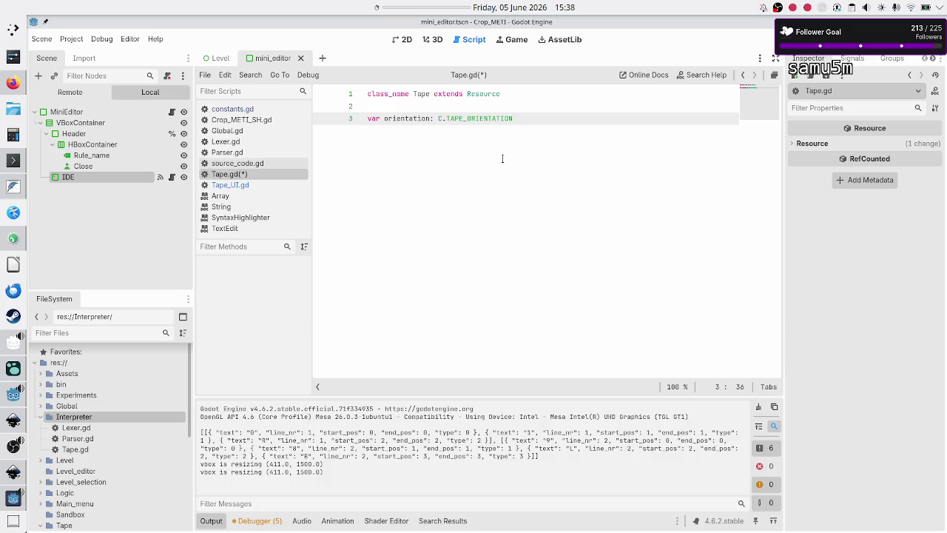
pyautogui.write(' = C.T')
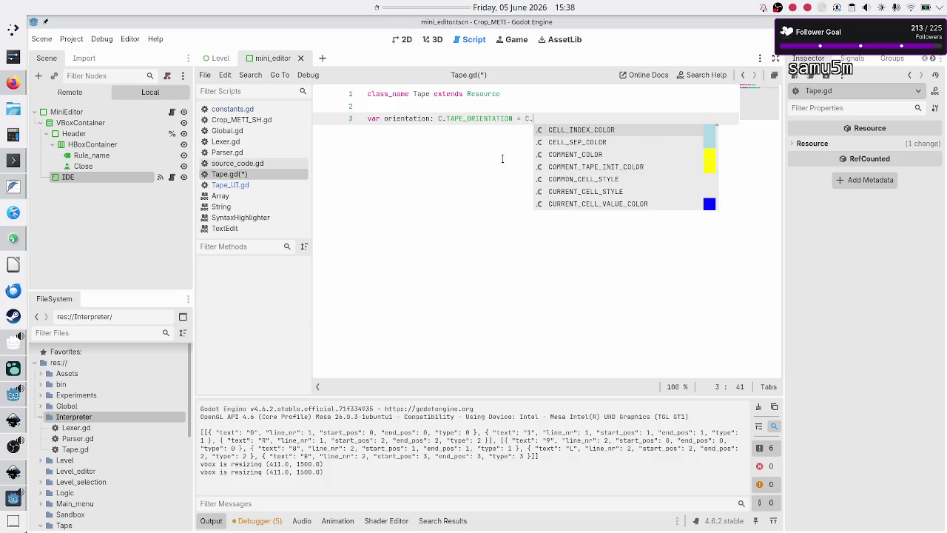
pyautogui.press('Return')
pyautogui.press('Return')
pyautogui.press('Return')
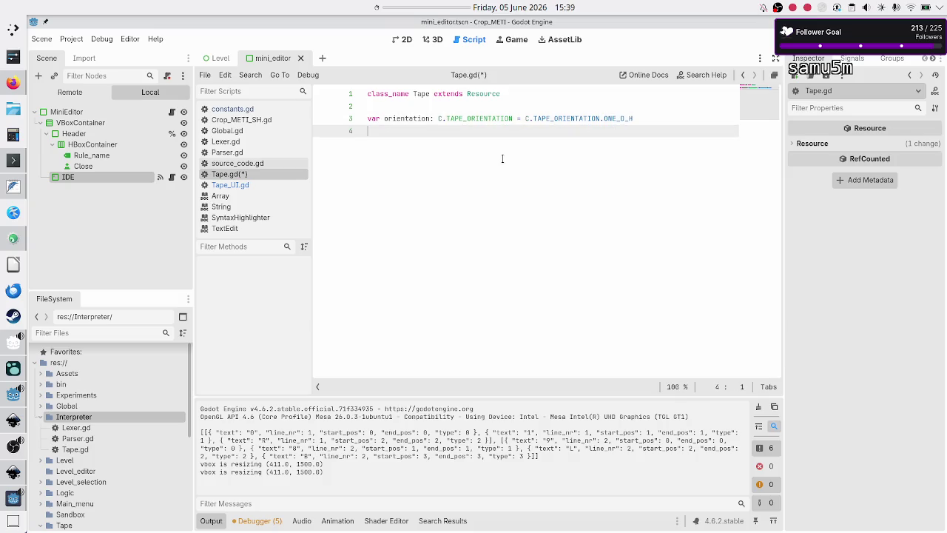
pyautogui.hotkey('ctrl', 's')
# Step: Start a three-minute desktop timer and close the running Crop_METI game window
pyautogui.rightClick(428, 13)
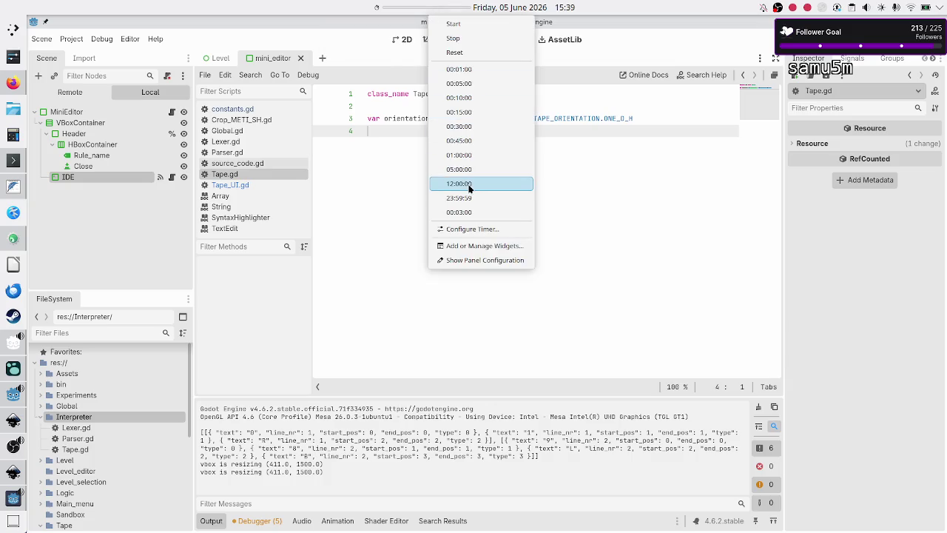
pyautogui.click(463, 214)
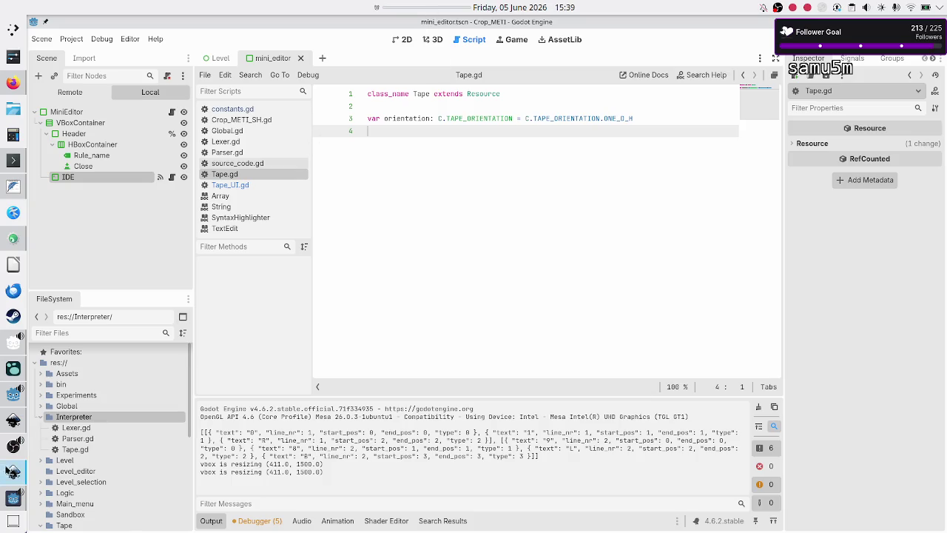
pyautogui.click(14, 497)
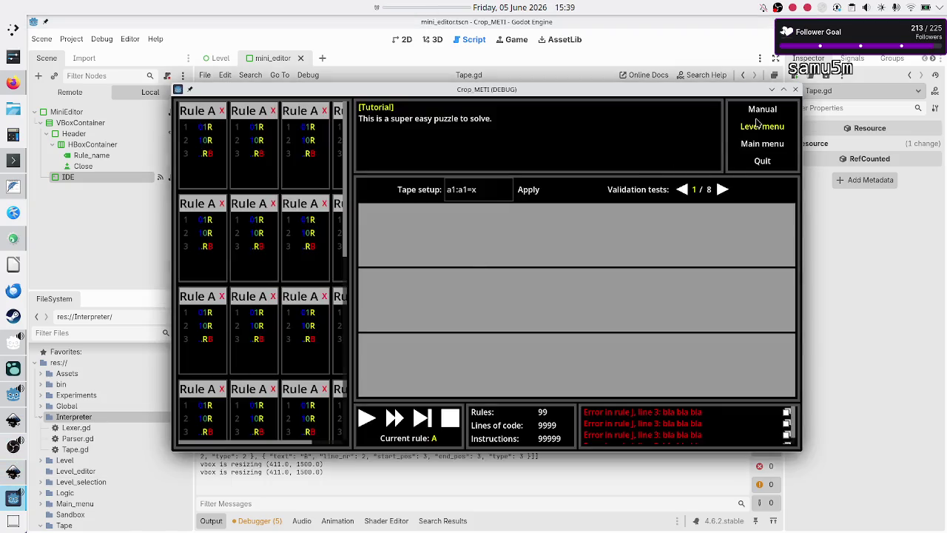
pyautogui.click(795, 89)
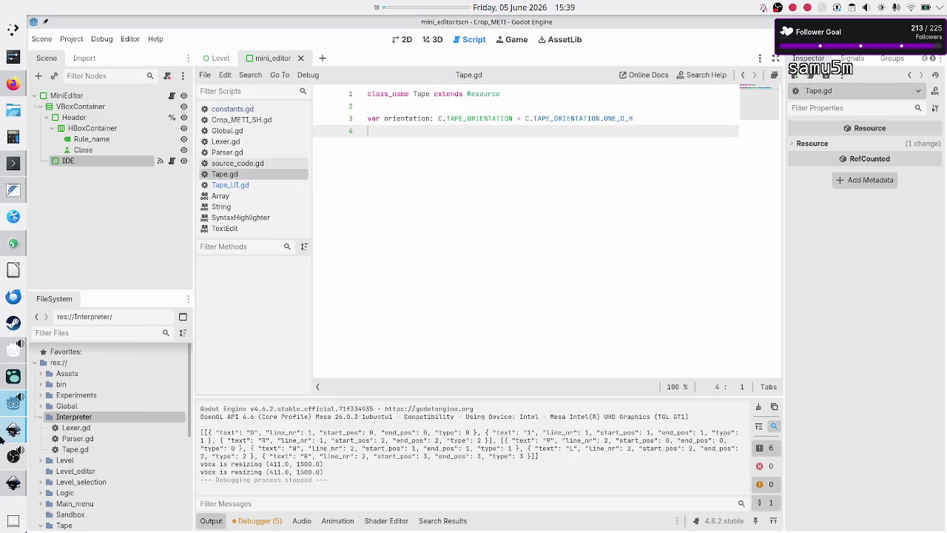
# Step: Mute the OBS microphone, return to Godot, and start a countdown timer
pyautogui.click(13, 455)
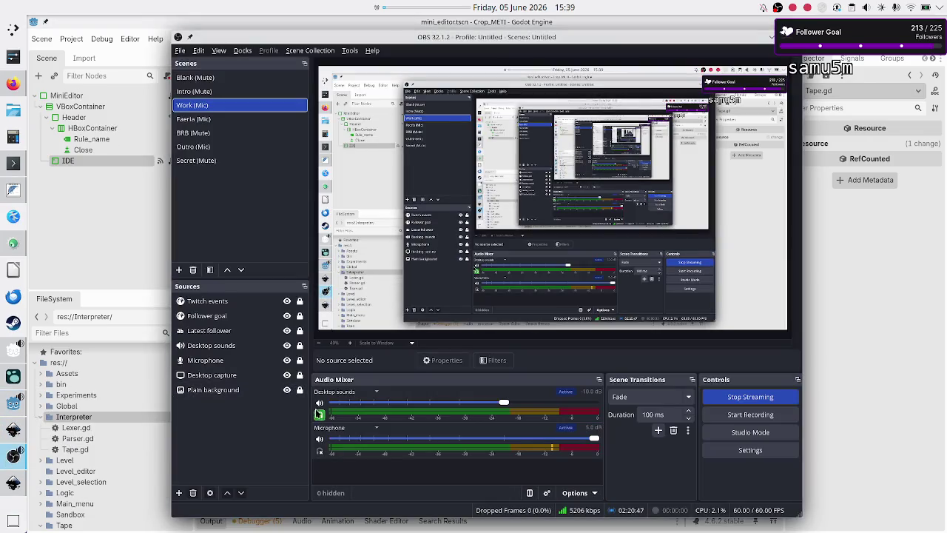
pyautogui.click(320, 438)
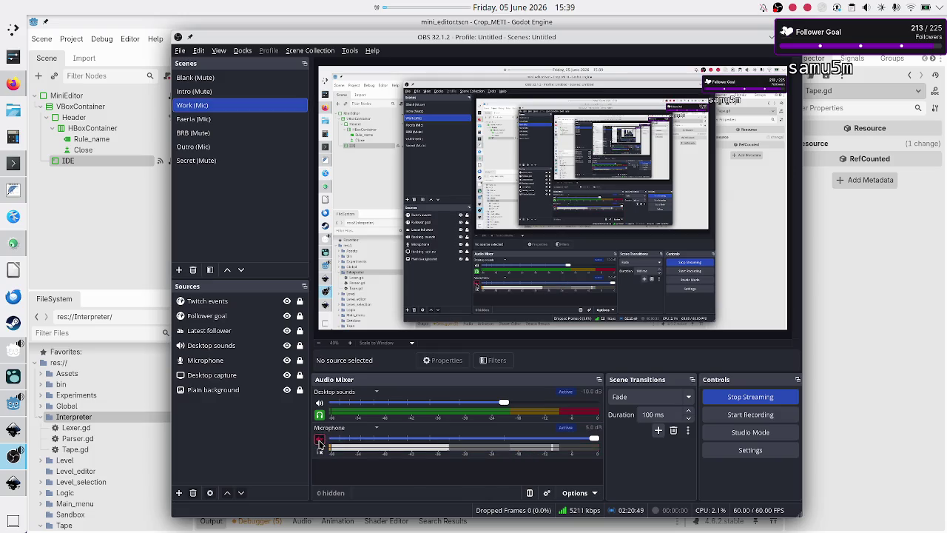
pyautogui.click(771, 37)
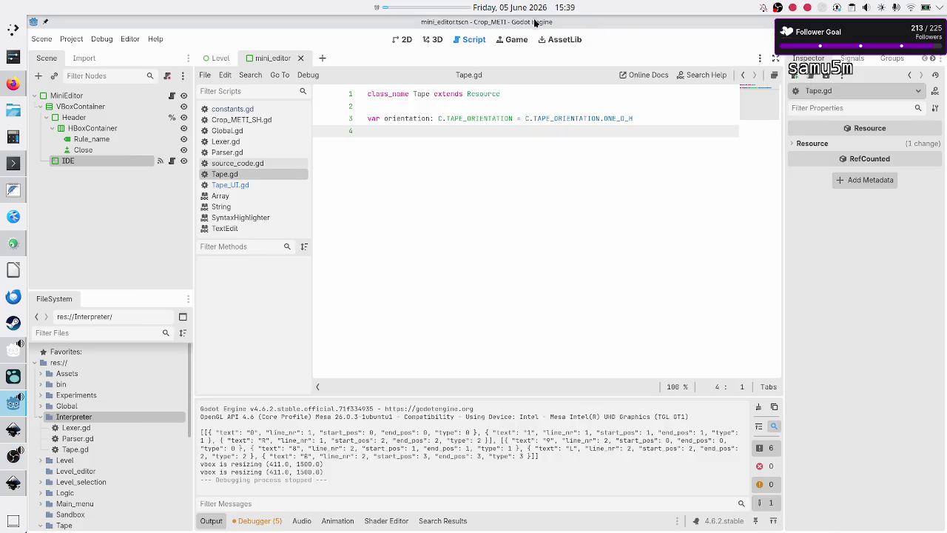
pyautogui.rightClick(438, 9)
pyautogui.click(438, 8)
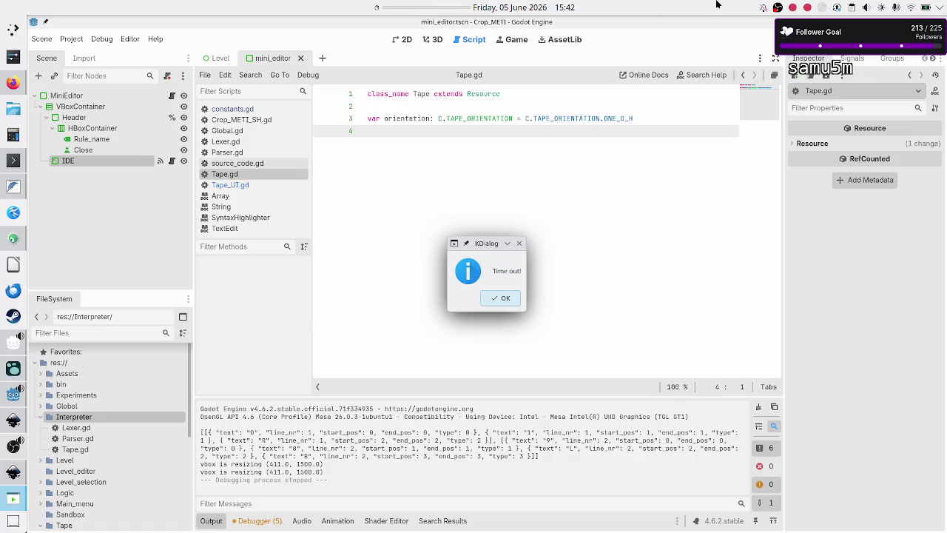
# Step: Dismiss the 'Time out!' notice and bring OBS Studio to the front
pyautogui.click(503, 298)
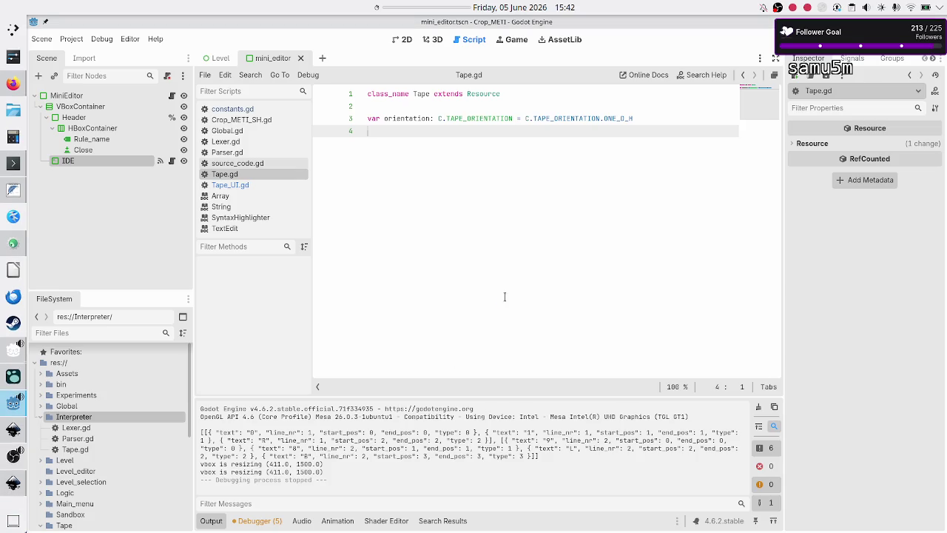
pyautogui.click(11, 457)
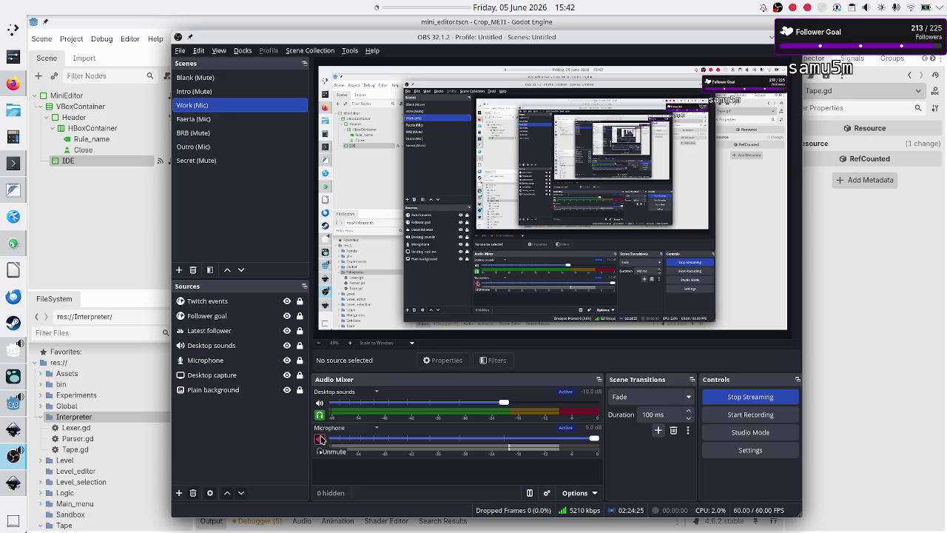
# Step: Unmute the OBS microphone and minimize OBS to reveal the Godot editor
pyautogui.click(321, 439)
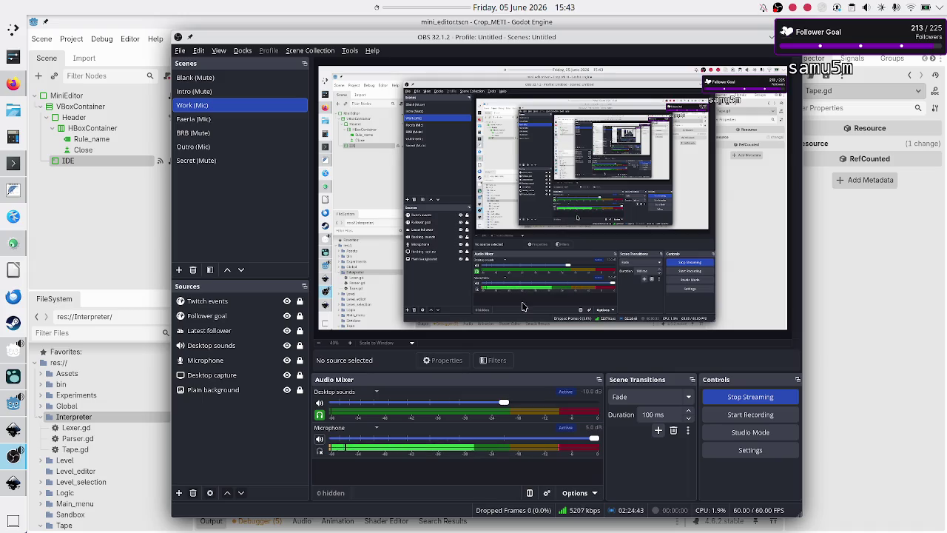
pyautogui.click(771, 38)
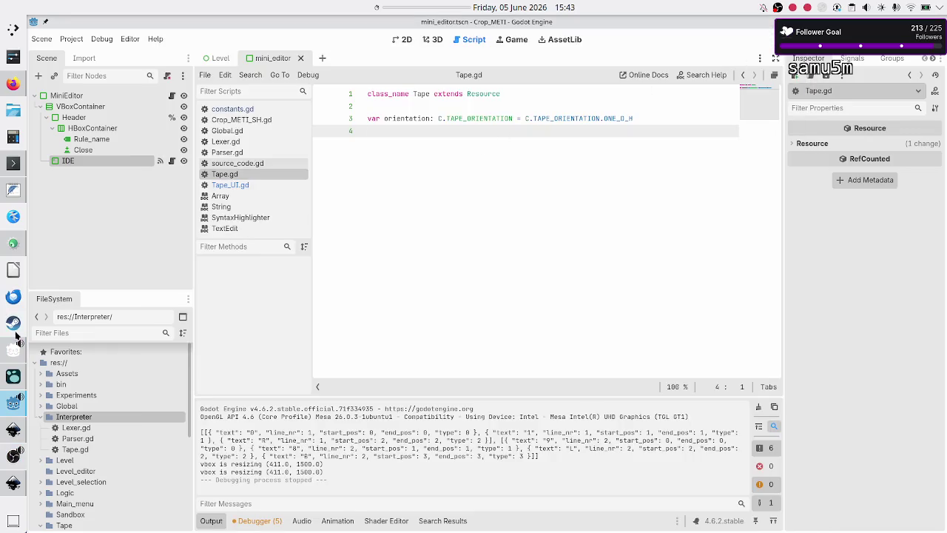
# Step: In a new FeatherPad tab, type a TAPF heading followed by orientation and cells lines
pyautogui.click(13, 196)
pyautogui.click(215, 178)
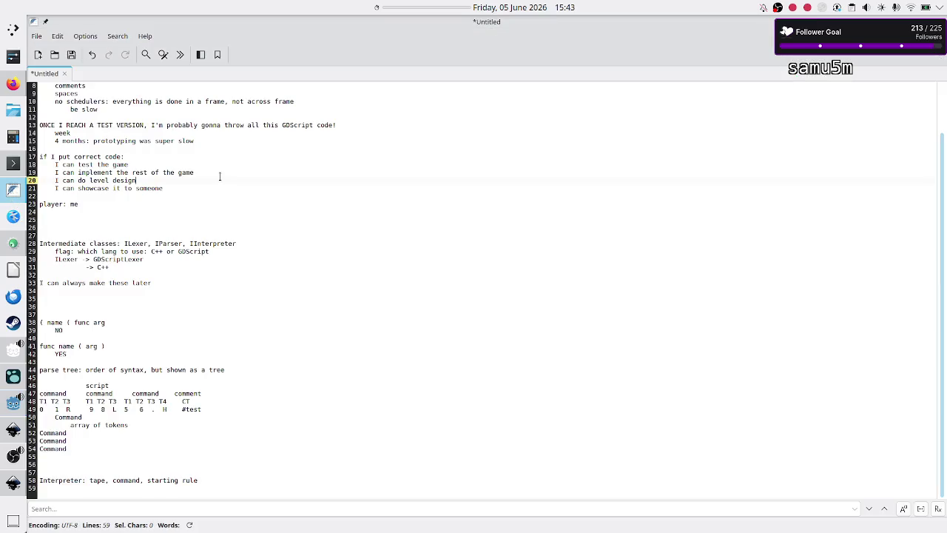
pyautogui.press('Down')
pyautogui.click(38, 54)
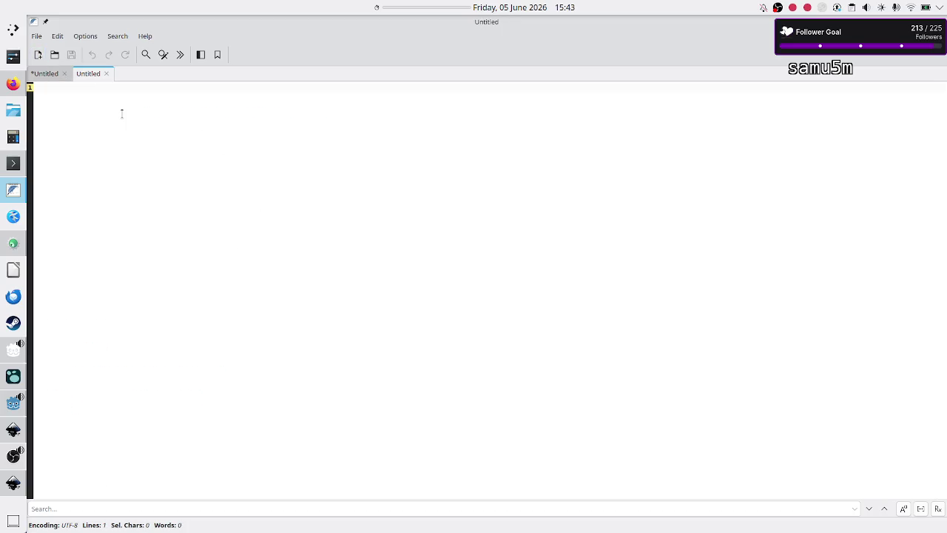
pyautogui.write('TAPF')
pyautogui.press('Return')
pyautogui.press('Return')
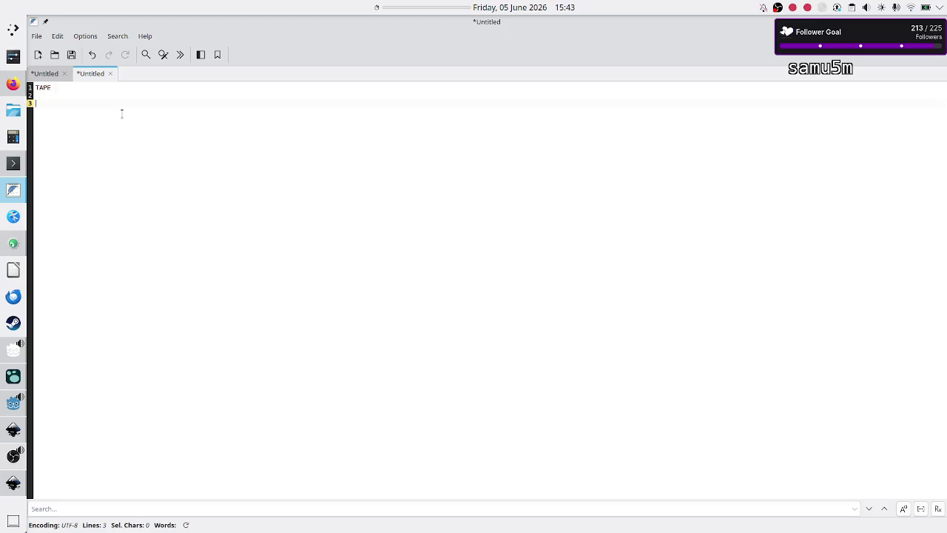
pyautogui.write('orientation')
pyautogui.press('Return')
pyautogui.write('cells')
# Step: Add indented 'value' and 'coord: A1, F14, CA2500' entries under 'cells:'
pyautogui.write(':')
pyautogui.press('Return')
pyautogui.write('value')
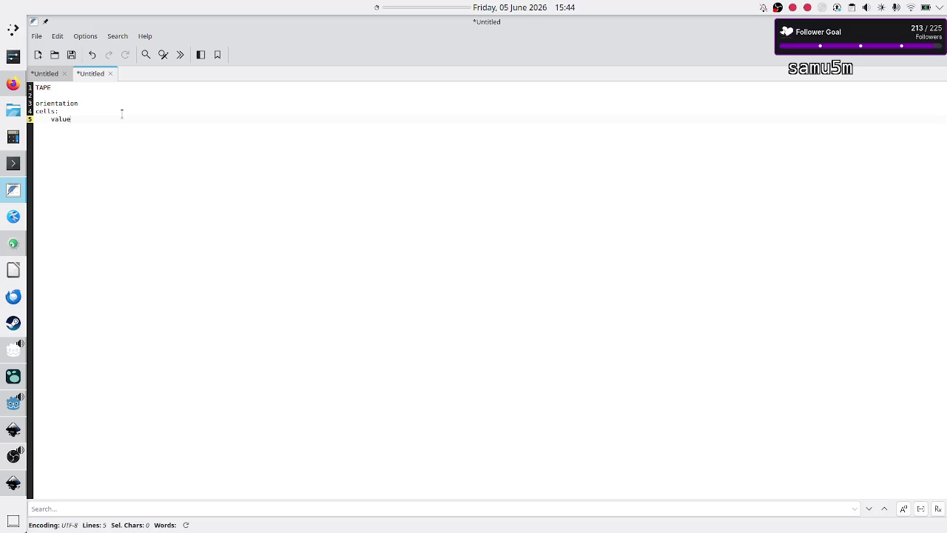
pyautogui.press('Return')
pyautogui.write('ddress: ')
pyautogui.write('A')
pyautogui.write('1')
pyautogui.write(', F1')
pyautogui.write('4')
pyautogui.write('CA')
pyautogui.write('2')
pyautogui.write('500')
pyautogui.press('BackSpace')
pyautogui.press('BackSpace')
pyautogui.press('BackSpace')
pyautogui.write('coord')
# Step: Complete the value line as 'value (1 character): 0-9A-Za-z'
pyautogui.press('Up')
pyautogui.write('A-Z')
pyautogui.write('1 character')
pyautogui.press('BackSpace')
pyautogui.press('BackSpace')
pyautogui.press('BackSpace')
pyautogui.write('(')
pyautogui.write('):')
pyautogui.click(12, 483)
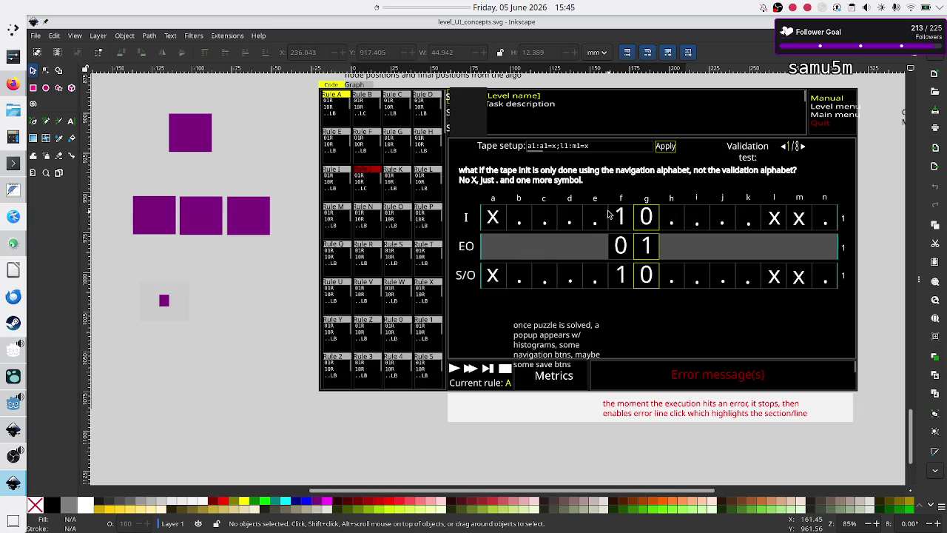
pyautogui.hotkey('alt', 'Tab')
# Step: Change the cells heading on line 4 to 'cell: Dictionary'
pyautogui.click(224, 146)
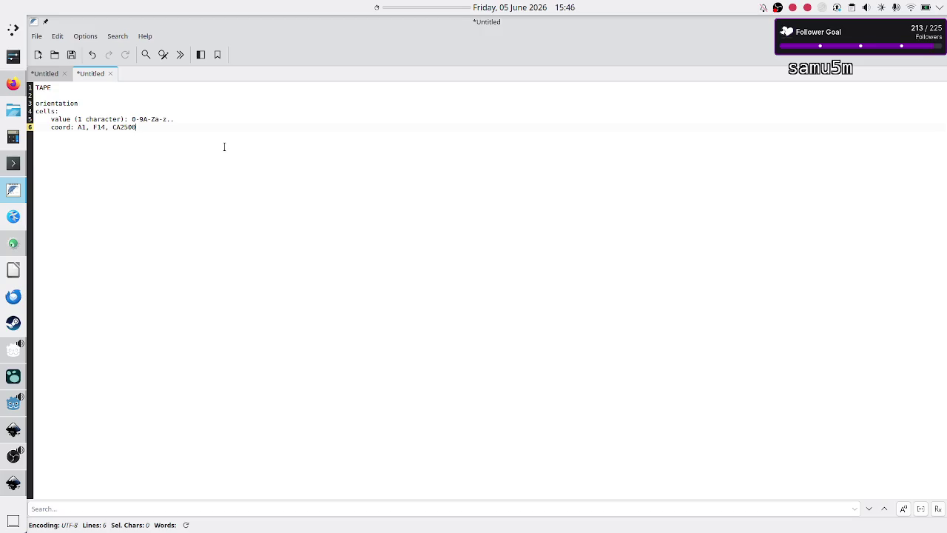
pyautogui.press('Up')
pyautogui.press('Up')
pyautogui.press('BackSpace')
pyautogui.press('BackSpace')
pyautogui.write('Dictionar')
pyautogui.write('y')
pyautogui.press('Down')
# Step: Add a 'cells: Array[Dict]' line after the coord line
pyautogui.press('Up')
pyautogui.press('Up')
pyautogui.press('Down')
pyautogui.press('Down')
pyautogui.press('Down')
pyautogui.press('End')
pyautogui.press('Return')
pyautogui.write('cells: Array[')
pyautogui.write('Dict')
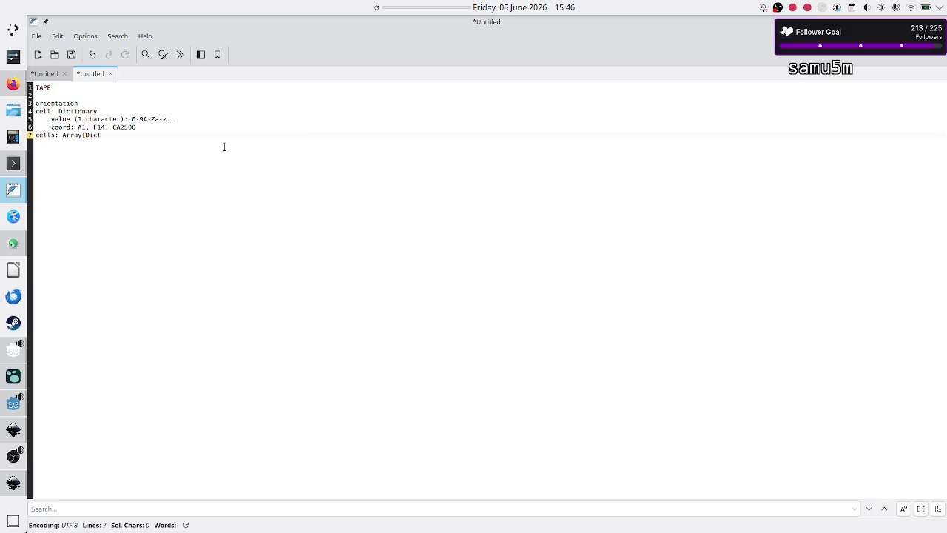
pyautogui.write(']')
pyautogui.press('Return')
# Step: Review the coord line and compare the notes with the level UI concept drawing
pyautogui.press('Up')
pyautogui.press('Up')
pyautogui.press('Up')
pyautogui.press('Down')
pyautogui.press('Home')
pyautogui.hotkey('shift', 'End')
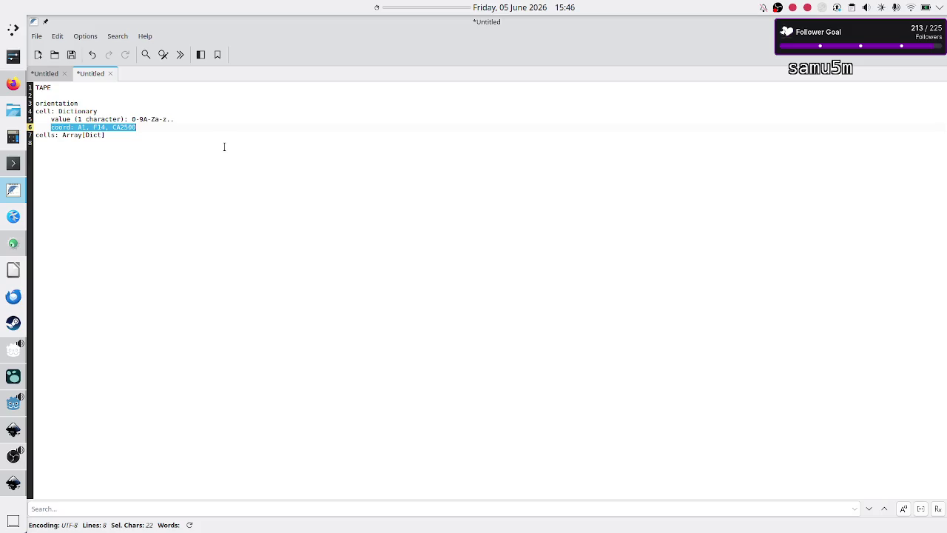
pyautogui.press('Up')
pyautogui.press('Up')
pyautogui.press('Down')
pyautogui.press('Down')
pyautogui.press('Down')
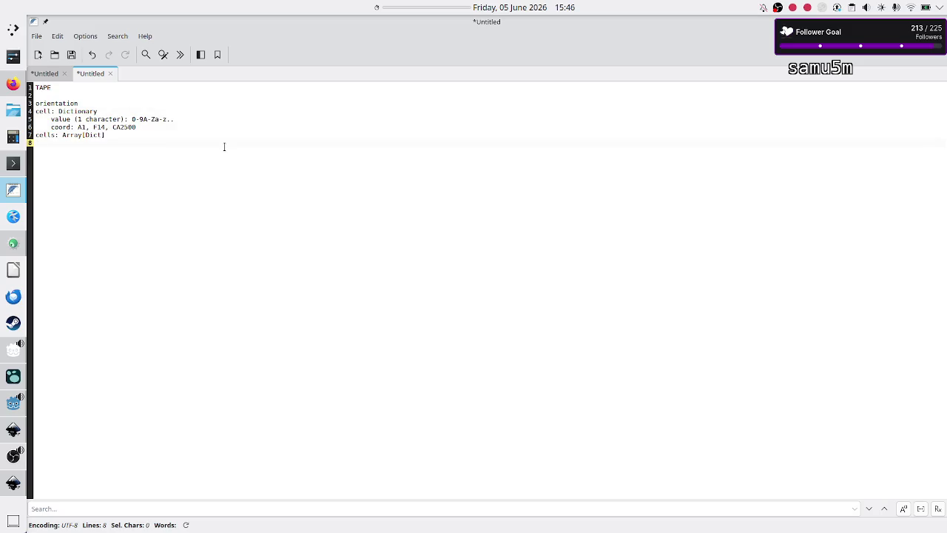
pyautogui.press('Up')
pyautogui.press('Up')
pyautogui.press('Home')
pyautogui.hotkey('shift', 'End')
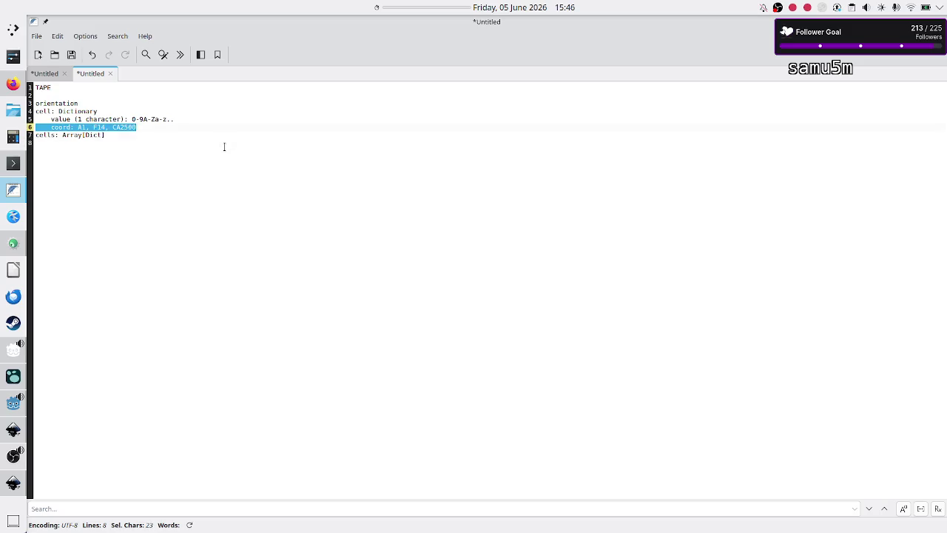
pyautogui.press('Down')
pyautogui.press('Down')
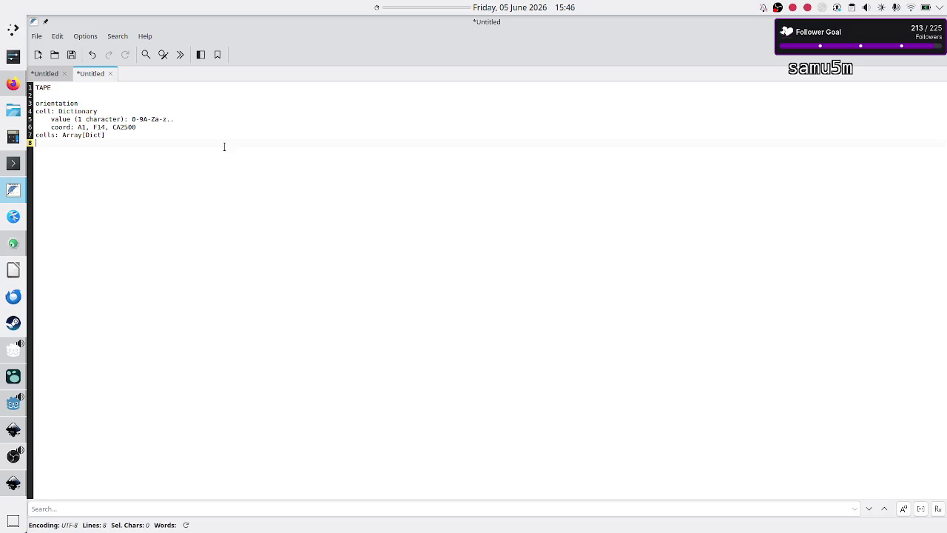
pyautogui.press('Up')
pyautogui.press('Up')
pyautogui.press('Up')
pyautogui.hotkey('alt', 'Tab')
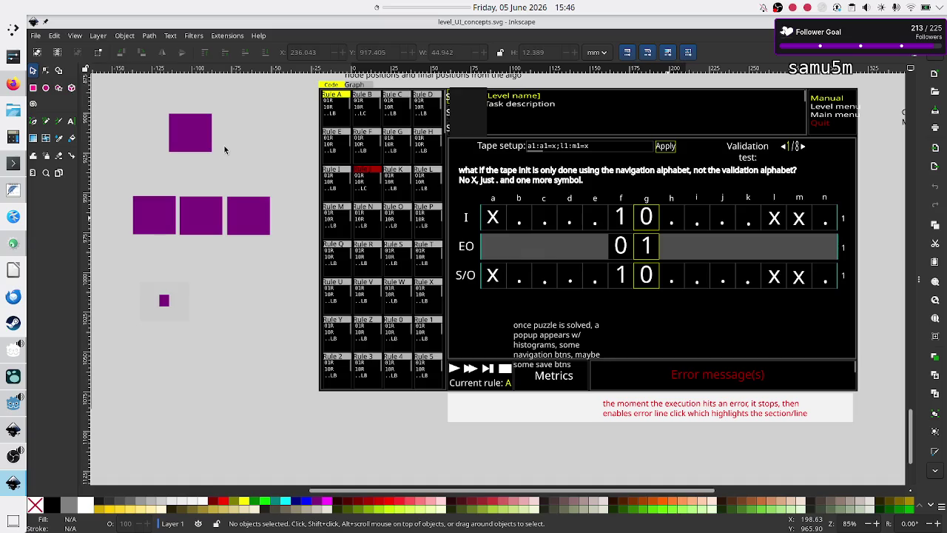
pyautogui.hotkey('alt', 'Tab')
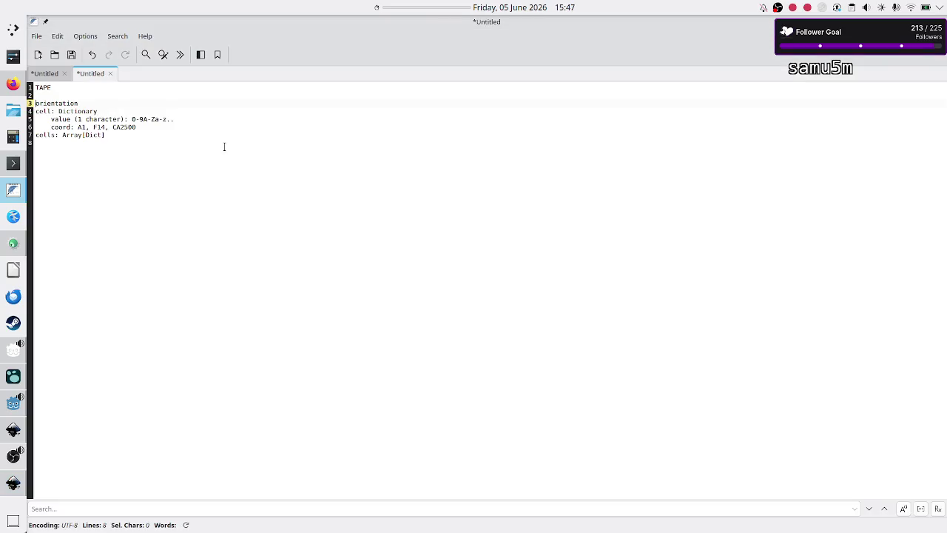
# Step: Add a type line listing I, O, R on line 8
pyautogui.press('Down')
pyautogui.press('Down')
pyautogui.press('Down')
pyautogui.write('ty')
pyautogui.write('I')
pyautogui.write('R')
pyautogui.hotkey('alt', 'Tab')
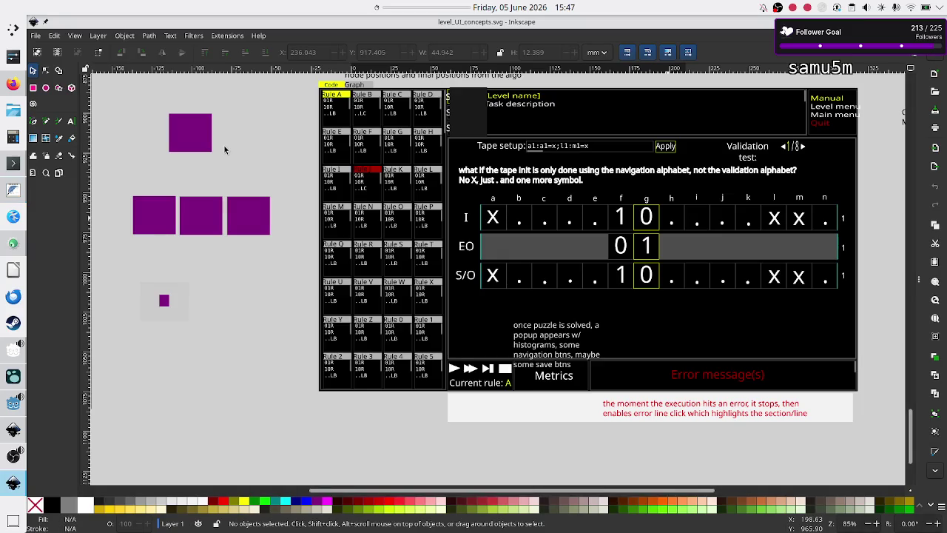
pyautogui.hotkey('alt', 'Tab')
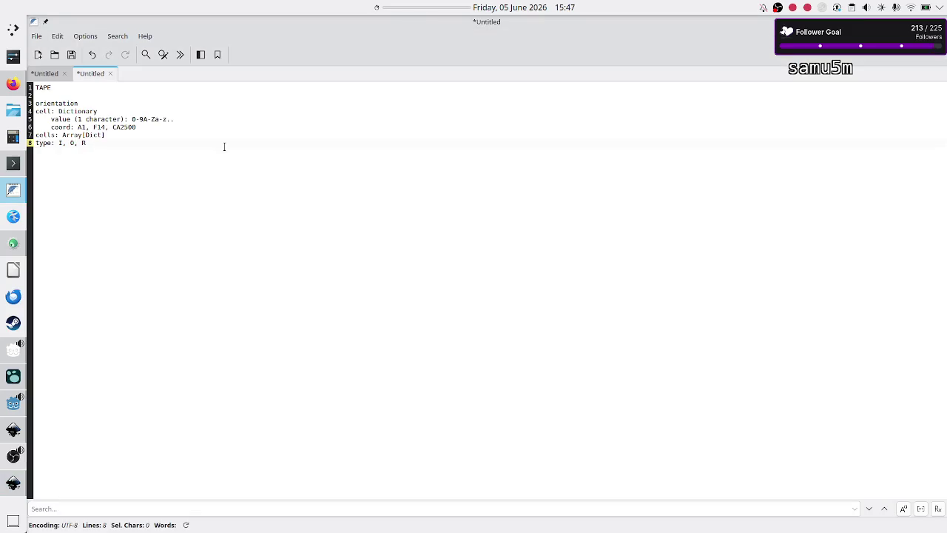
# Step: Edit the type line to read 'type: I, EO, S/O'
pyautogui.write('S')
pyautogui.write('E')
pyautogui.hotkey('shift', 'Left')
pyautogui.hotkey('shift', 'Left')
pyautogui.hotkey('shift', 'Left')
pyautogui.press('Right')
pyautogui.press('Left')
pyautogui.press('Left')
pyautogui.press('Left')
pyautogui.hotkey('shift', 'Right')
pyautogui.hotkey('shift', 'Right')
pyautogui.hotkey('shift', 'Right')
pyautogui.press('Right')
pyautogui.press('Return')
pyautogui.hotkey('alt', 'Tab')
pyautogui.hotkey('alt', 'Tab')
pyautogui.doubleClick(43, 142)
pyautogui.click(124, 145)
pyautogui.hotkey('shift', 'Left')
pyautogui.hotkey('shift', 'Left')
pyautogui.hotkey('shift', 'Left')
pyautogui.click(125, 145)
pyautogui.hotkey('shift', 'Right')
pyautogui.hotkey('shift', 'Right')
pyautogui.hotkey('shift', 'Right')
# Step: Add blank lines below the type line and start a 'level' heading on line 11
pyautogui.press('End')
pyautogui.press('Return')
pyautogui.press('Return')
pyautogui.press('Return')
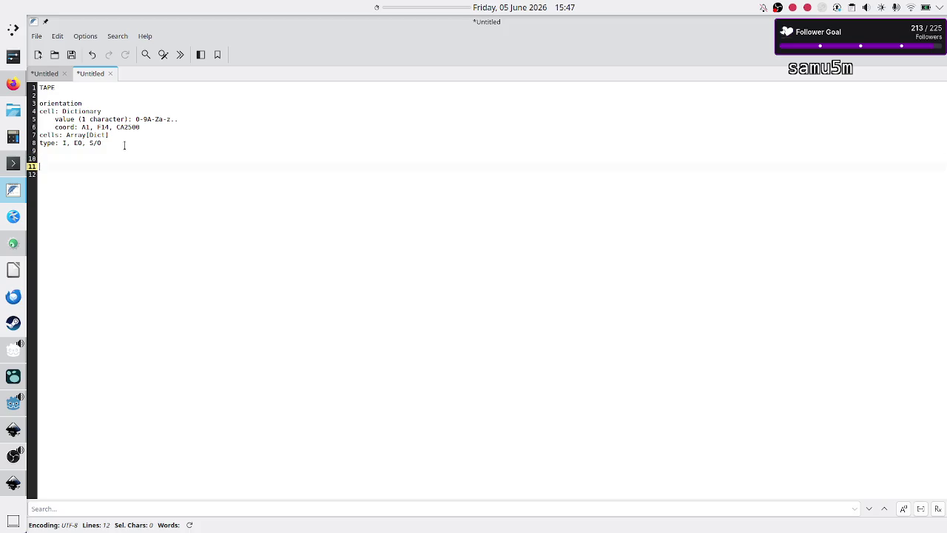
pyautogui.write('evel al')
pyautogui.write('go')
pyautogui.press('BackSpace')
pyautogui.press('BackSpace')
pyautogui.press('BackSpace')
# Step: Under level, declare var input_tape: Tape = Tape.new(), var expected_output_tape: Tape and var starting_tape
pyautogui.press('Return')
pyautogui.press('Tab')
pyautogui.press('BackSpace')
pyautogui.write('var ')
pyautogui.write('input_tape:')
pyautogui.write(' Ta')
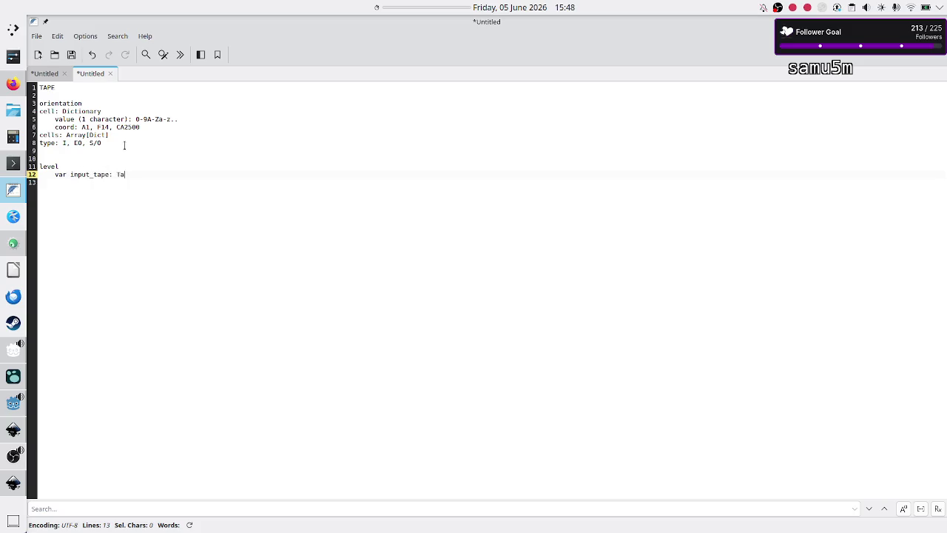
pyautogui.write('pe = Tape.new')
pyautogui.write('()')
pyautogui.press('Return')
pyautogui.write('var ')
pyautogui.write('expected')
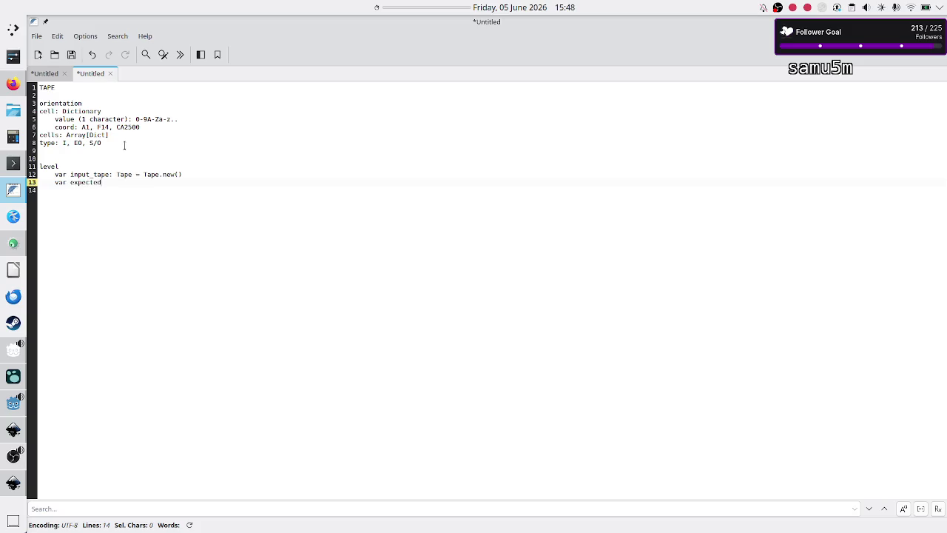
pyautogui.write('_output')
pyautogui.write('_tape: Tape...')
pyautogui.press('Return')
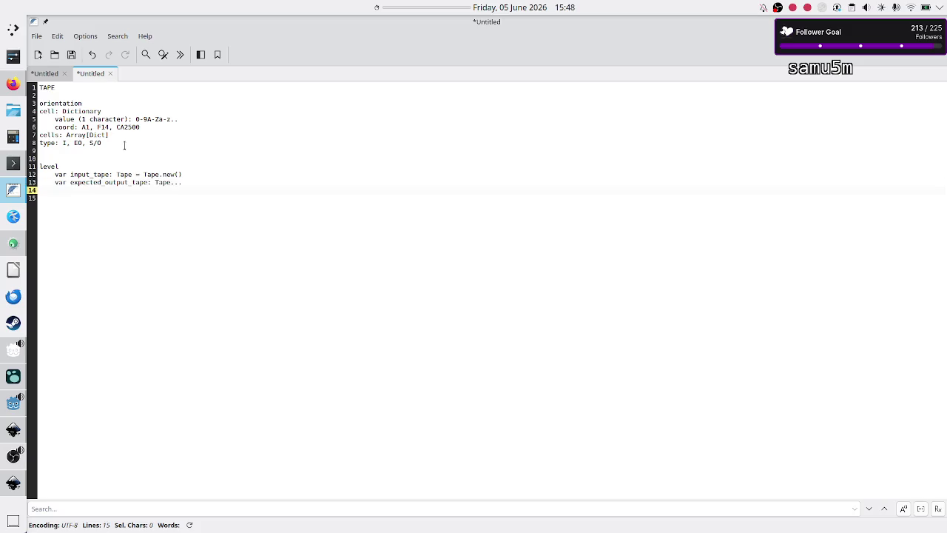
pyautogui.write('var starting_')
pyautogui.write('tape')
# Step: Comment out the type line with # and make room below the tape fields
pyautogui.press('Up')
pyautogui.press('Up')
pyautogui.press('Up')
pyautogui.write('#')
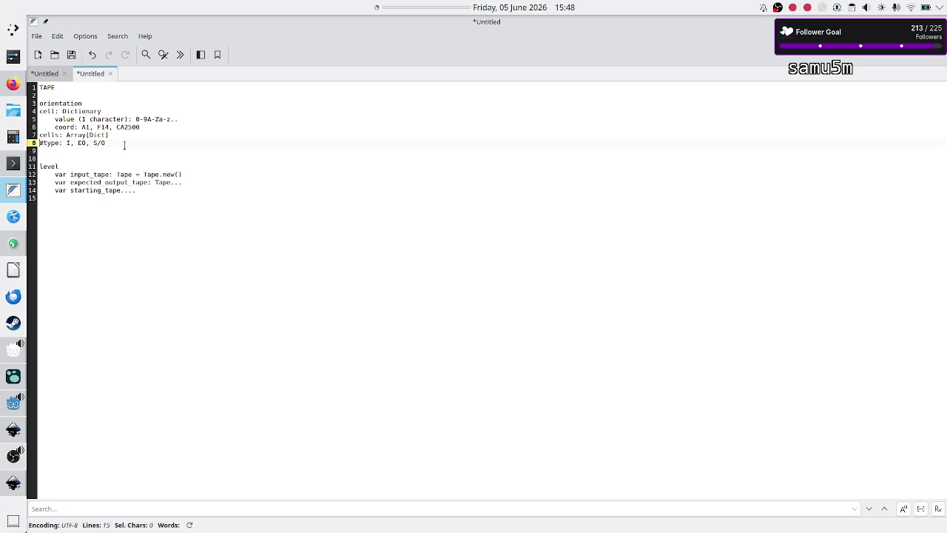
pyautogui.hotkey('shift', 'Home')
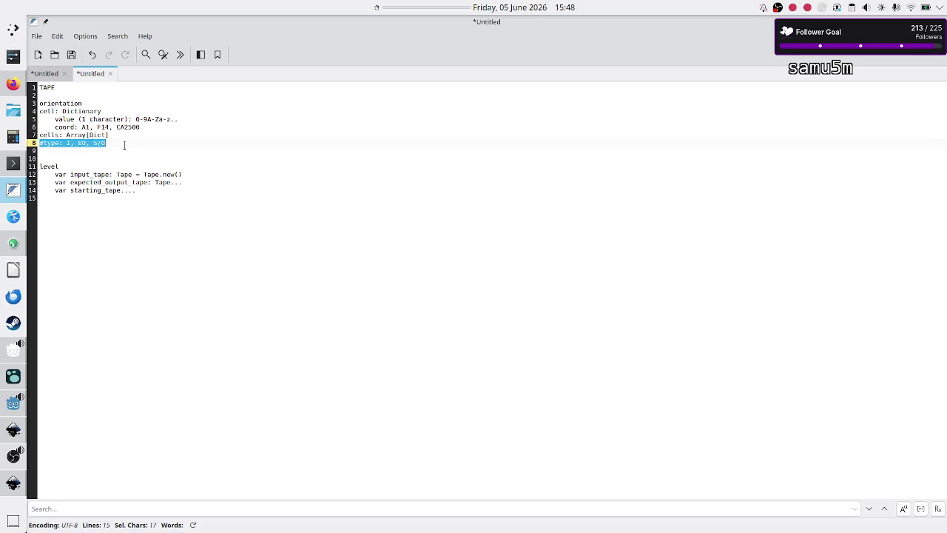
pyautogui.press('Down')
pyautogui.press('Return')
pyautogui.press('Return')
pyautogui.press('Return')
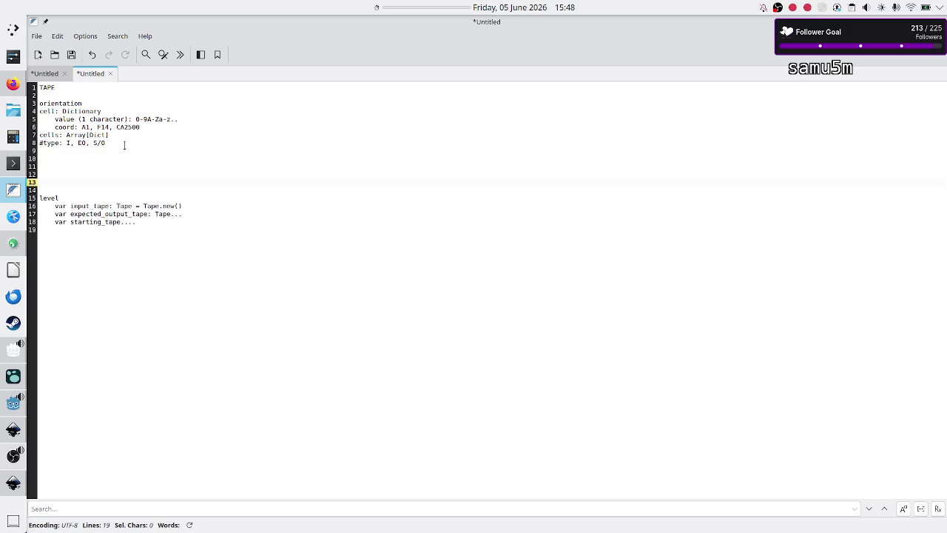
# Step: Add a 'methods:' line after the tape fields and a DATA heading under the TAPE title
pyautogui.press('Up')
pyautogui.press('Up')
pyautogui.press('Up')
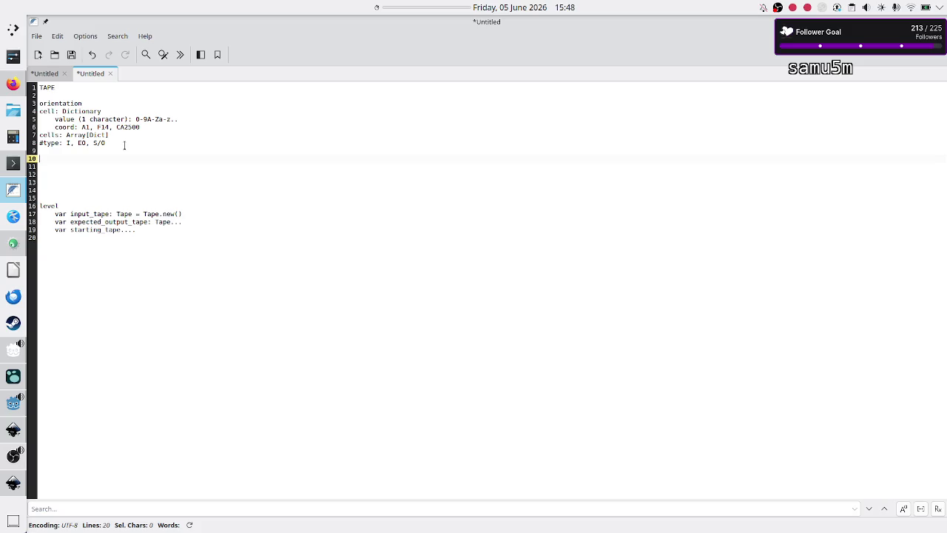
pyautogui.write('methods:')
pyautogui.press('Up')
pyautogui.press('Up')
pyautogui.press('Up')
pyautogui.press('Return')
pyautogui.press('Up')
pyautogui.press('Down')
pyautogui.write('DATA')
# Step: Replace 'methods:' with a METHODS heading and start a new line beneath it
pyautogui.press('Down')
pyautogui.press('Down')
pyautogui.press('Down')
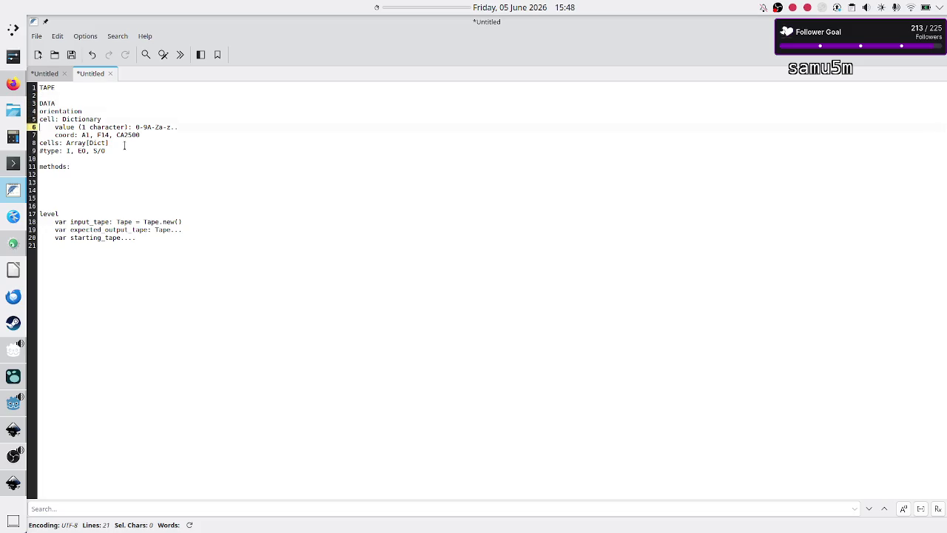
pyautogui.press('Home')
pyautogui.hotkey('shift', 'End')
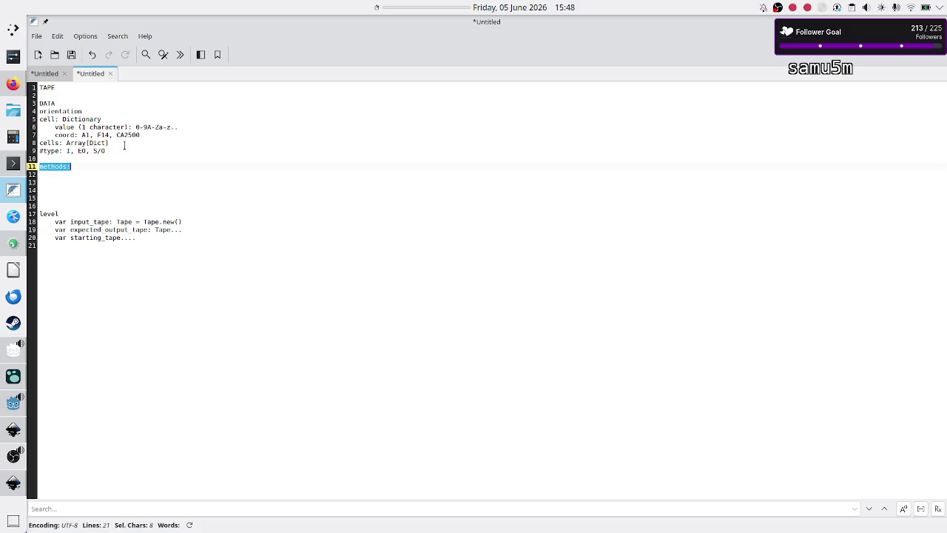
pyautogui.write('METHODS')
pyautogui.press('Return')
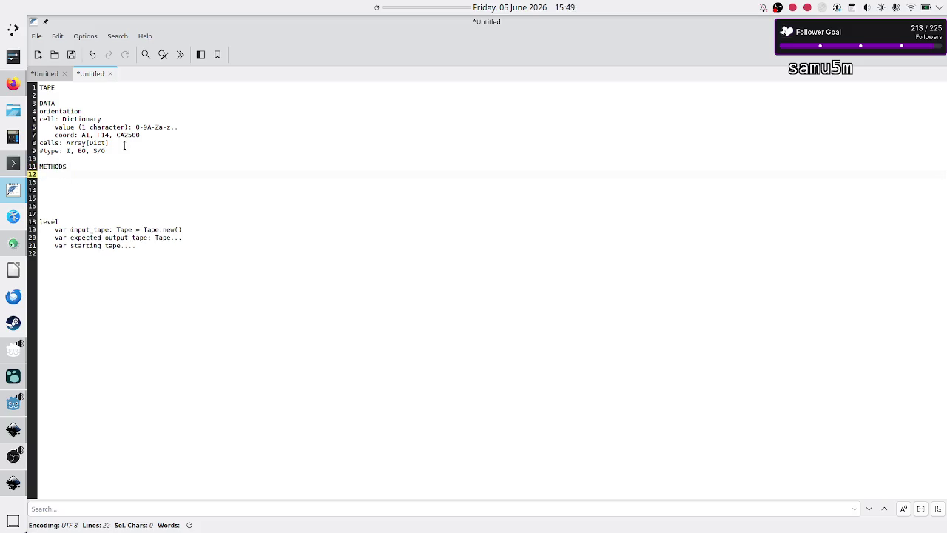
pyautogui.hotkey('alt', 'Tab')
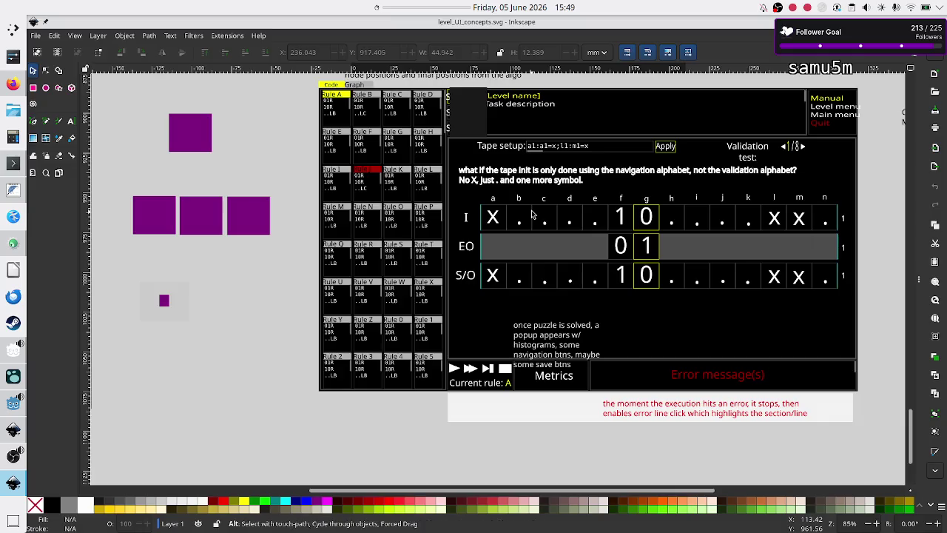
# Step: Start a 'set_cell_value(coor' entry under METHODS
pyautogui.hotkey('alt', 'Tab')
pyautogui.write('chan')
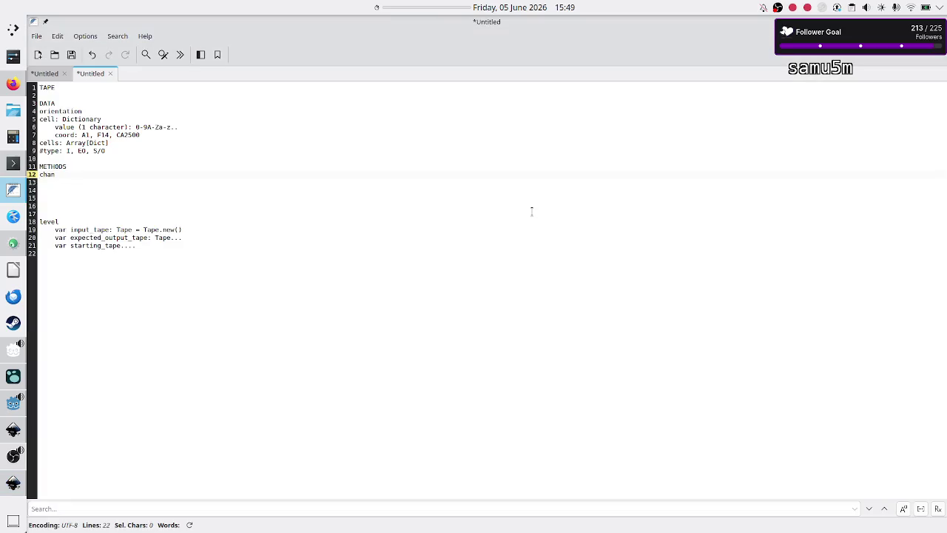
pyautogui.write('g')
pyautogui.press('BackSpace')
pyautogui.press('BackSpace')
pyautogui.press('BackSpace')
pyautogui.write('set_cell_')
pyautogui.write('value')
pyautogui.write('(')
pyautogui.write('coor')
pyautogui.write('d')
pyautogui.press('BackSpace')
# Step: Append '??' to the CA2500 coord example to mark it uncertain
pyautogui.press('Up')
pyautogui.press('Up')
pyautogui.press('Up')
pyautogui.write('??')
pyautogui.press('Up')
pyautogui.press('Up')
pyautogui.press('Down')
pyautogui.press('Down')
pyautogui.press('Down')
pyautogui.press('Down')
pyautogui.press('Down')
pyautogui.press('Down')
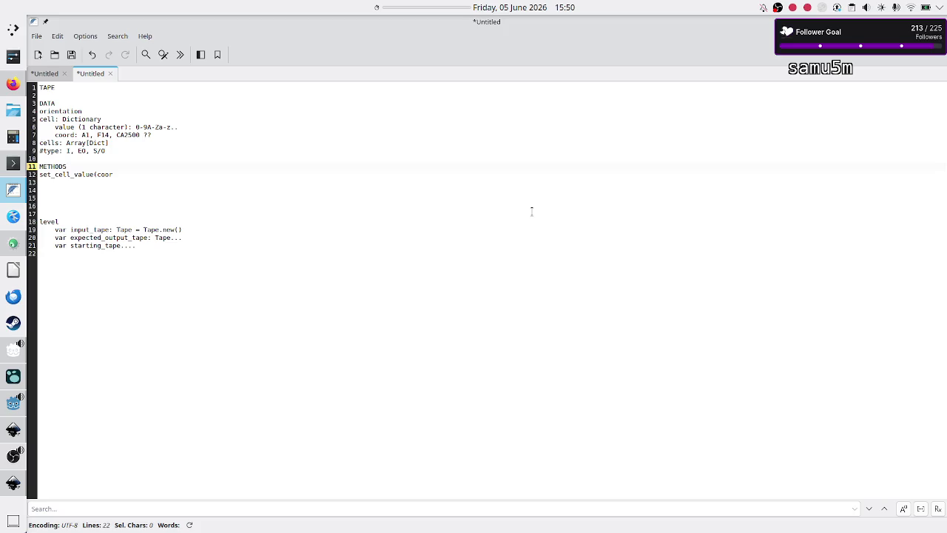
pyautogui.press('Down')
pyautogui.press('Down')
pyautogui.press('Up')
# Step: Inspect the small rectangle in tape cell c of the Inkscape mockup
pyautogui.hotkey('alt', 'Tab')
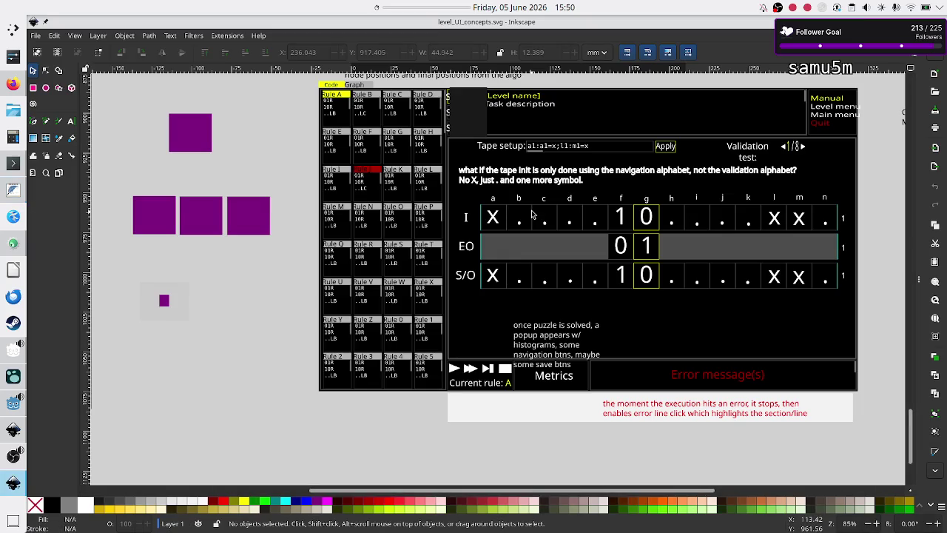
pyautogui.doubleClick(543, 220)
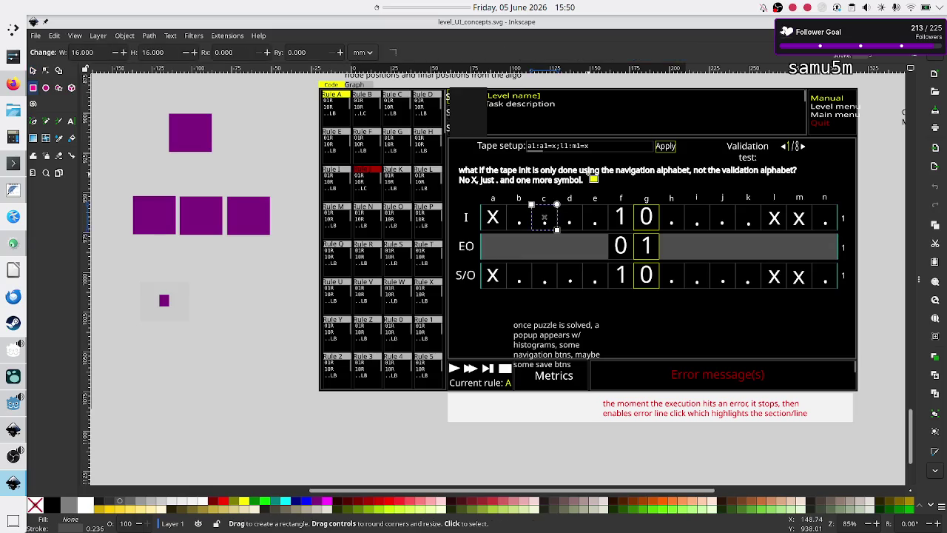
pyautogui.press('Escape')
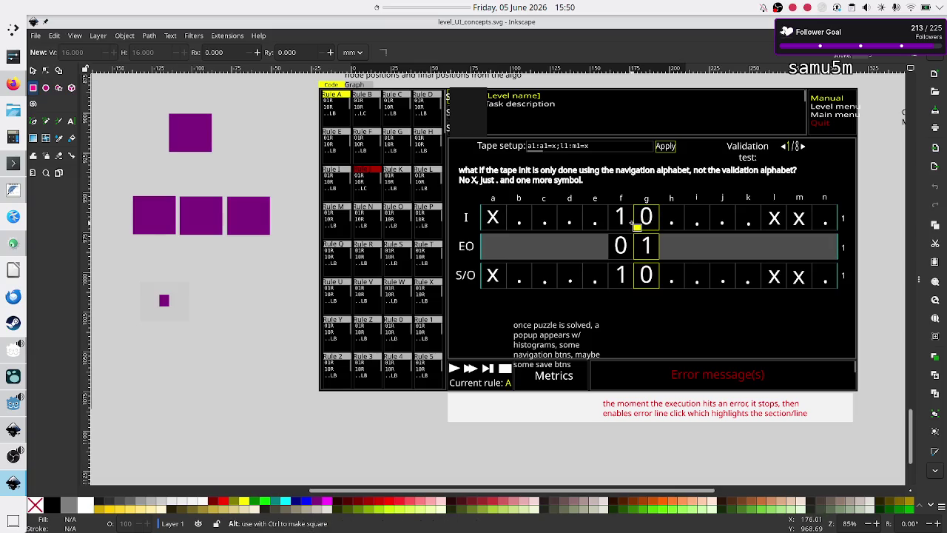
pyautogui.hotkey('alt', 'Tab')
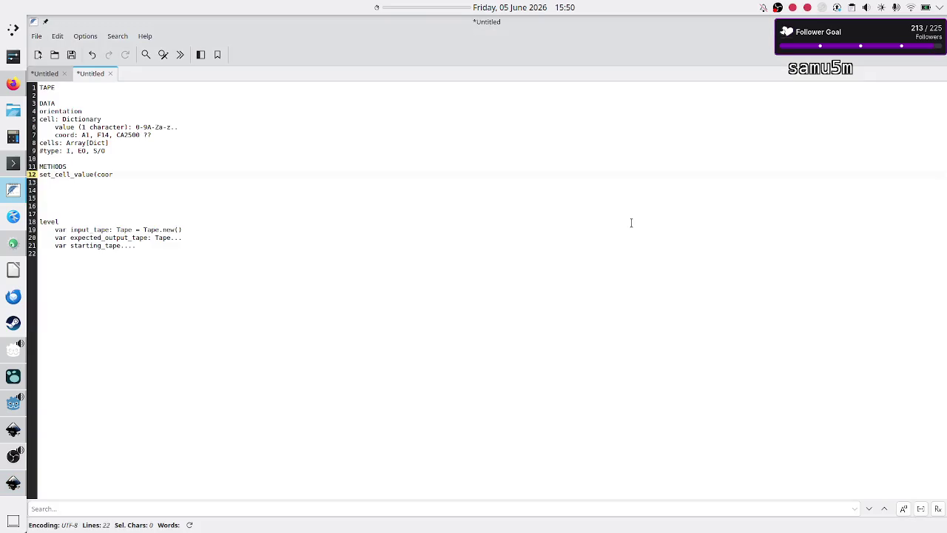
# Step: Insert a 'current_cell: idx' line after the cells field
pyautogui.press('Up')
pyautogui.press('Up')
pyautogui.press('Up')
pyautogui.press('Down')
pyautogui.press('Down')
pyautogui.press('Down')
pyautogui.press('Down')
pyautogui.press('End')
pyautogui.press('Return')
pyautogui.press('Return')
pyautogui.press('Up')
pyautogui.write('c')
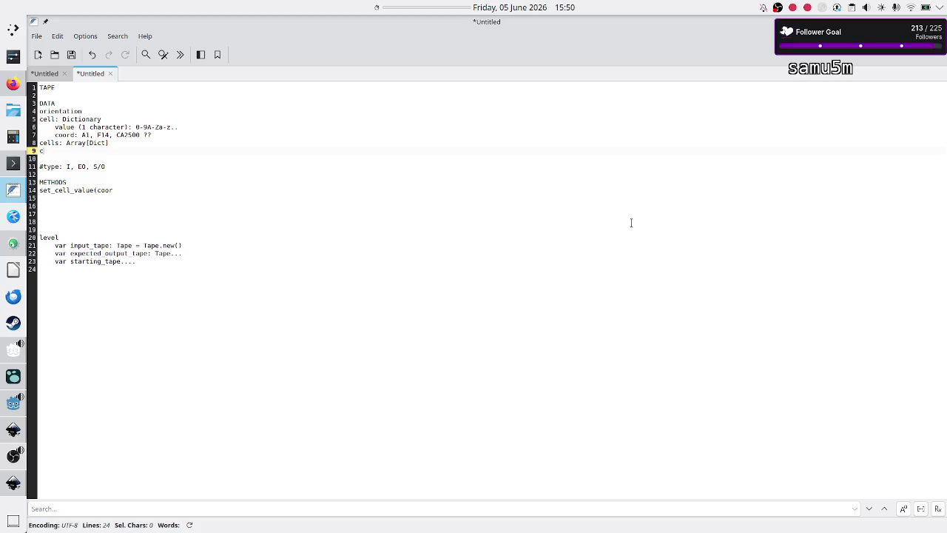
pyautogui.write('urrent_cell: ')
pyautogui.write('idx')
# Step: Delete the unfinished coor parameter from the set_cell_value entry
pyautogui.press('Up')
pyautogui.hotkey('shift', 'Right')
pyautogui.hotkey('ctrl', 'shift', 'Left')
pyautogui.hotkey('ctrl', 'shift', 'Left')
pyautogui.hotkey('ctrl', 'shift', 'Left')
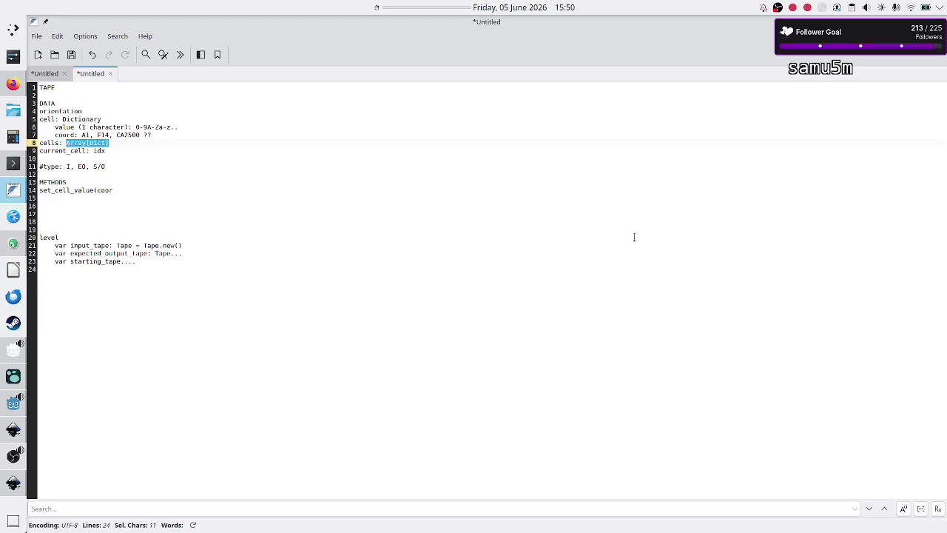
pyautogui.press('Down')
pyautogui.press('Down')
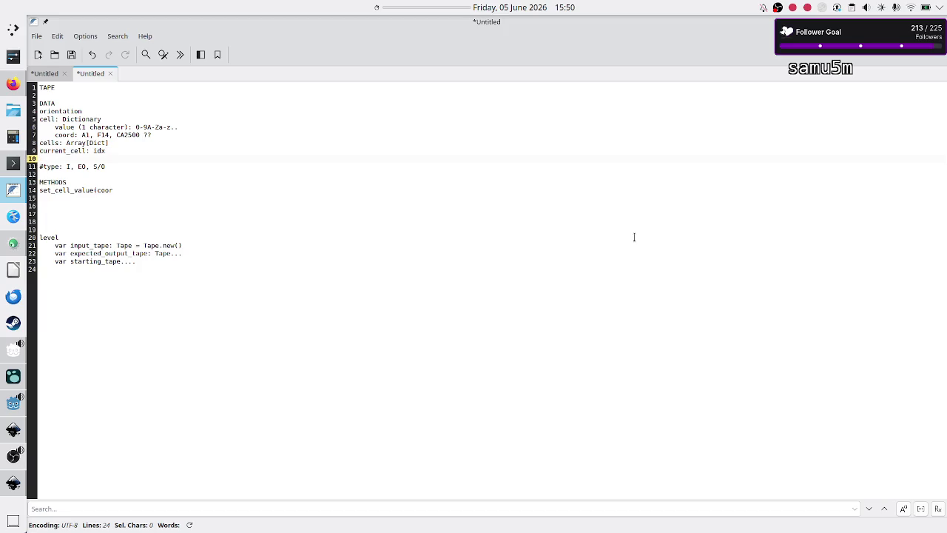
pyautogui.press('Down')
pyautogui.press('Down')
pyautogui.press('Down')
pyautogui.press('BackSpace')
pyautogui.press('BackSpace')
pyautogui.press('BackSpace')
# Step: Compare the current_cell field against the Inkscape level mockup
pyautogui.press('Up')
pyautogui.press('Up')
pyautogui.press('Up')
pyautogui.press('Down')
pyautogui.press('Home')
pyautogui.hotkey('shift', 'End')
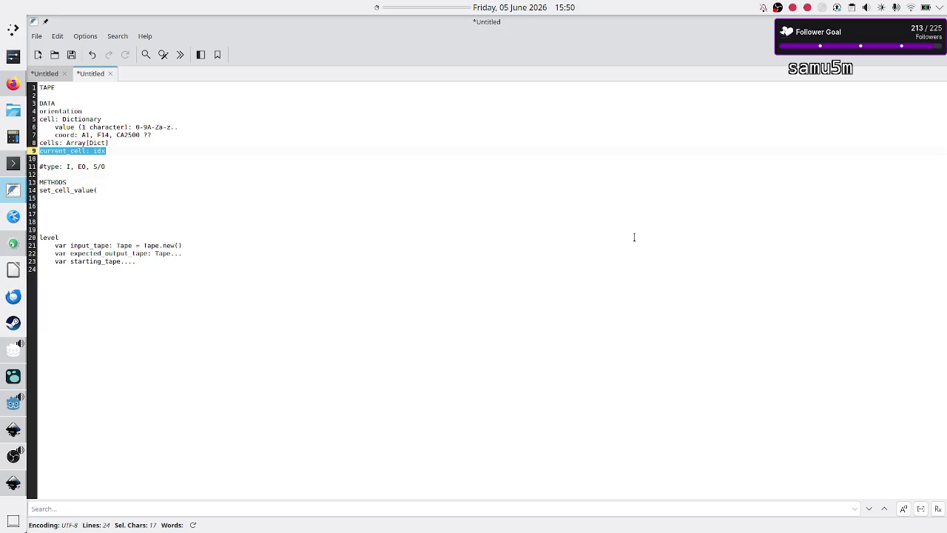
pyautogui.hotkey('alt', 'Tab')
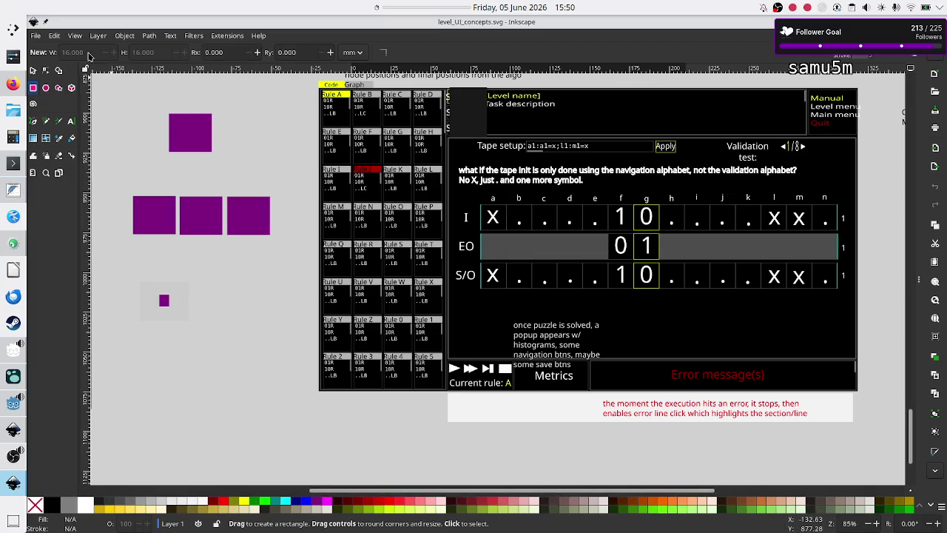
pyautogui.click(33, 71)
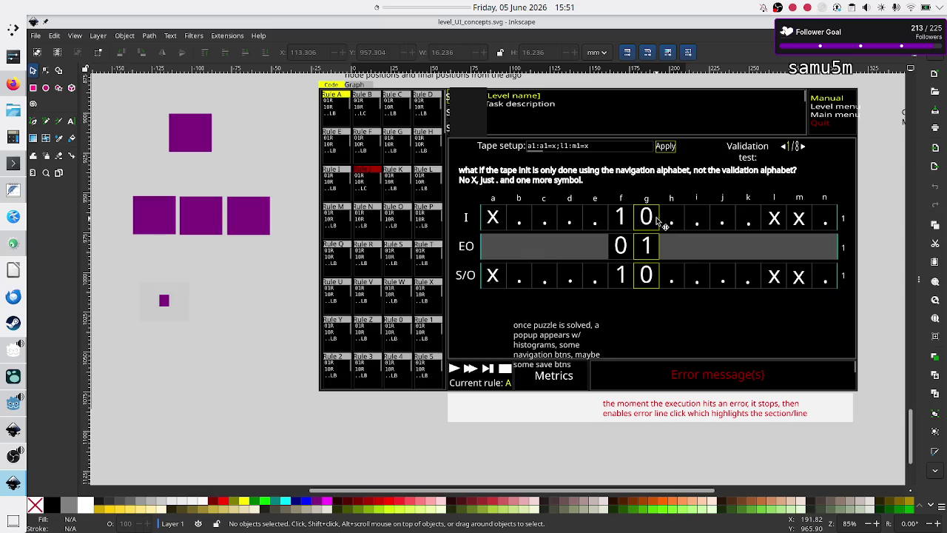
pyautogui.hotkey('alt', 'Tab')
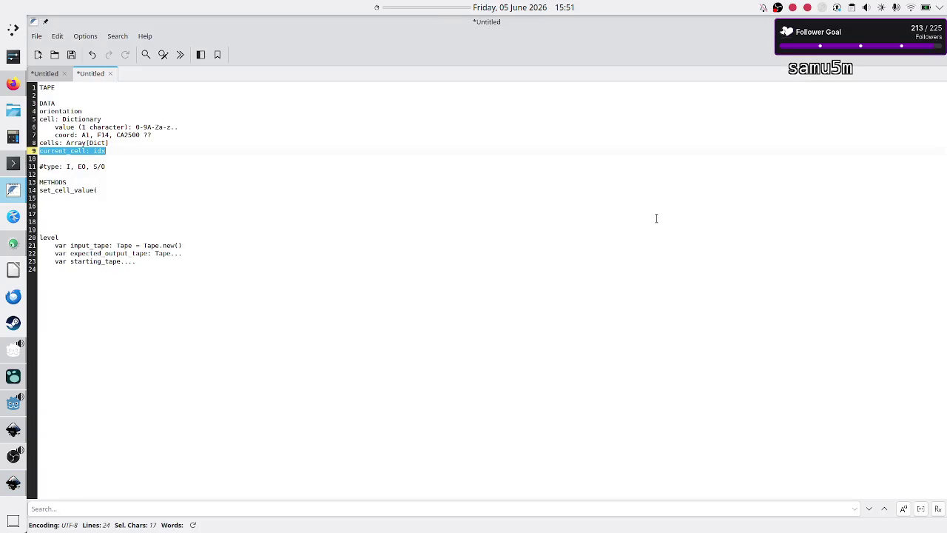
# Step: Give set_cell_value a new_value parameter, then view the Inkscape mockup
pyautogui.press('Down')
pyautogui.press('Down')
pyautogui.press('Down')
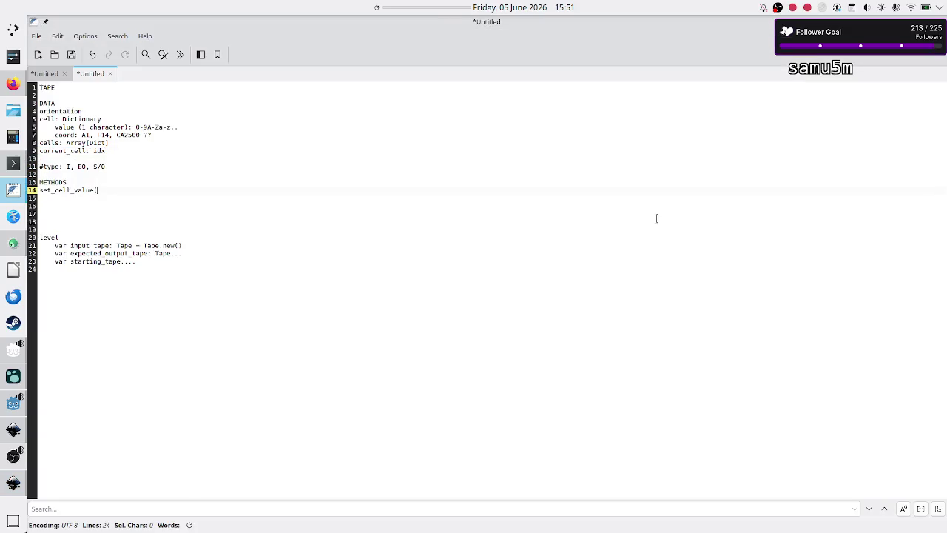
pyautogui.write('new_val')
pyautogui.press('BackSpace')
pyautogui.write('yeue)')
pyautogui.hotkey('alt', 'Tab')
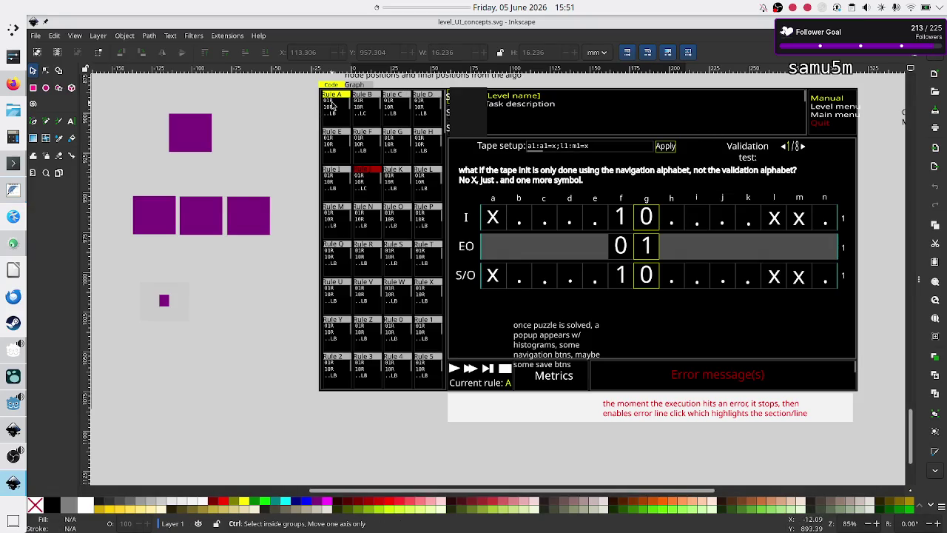
pyautogui.keyDown('ctrl'); pyautogui.scroll(5, 333, 107); pyautogui.keyUp('ctrl')
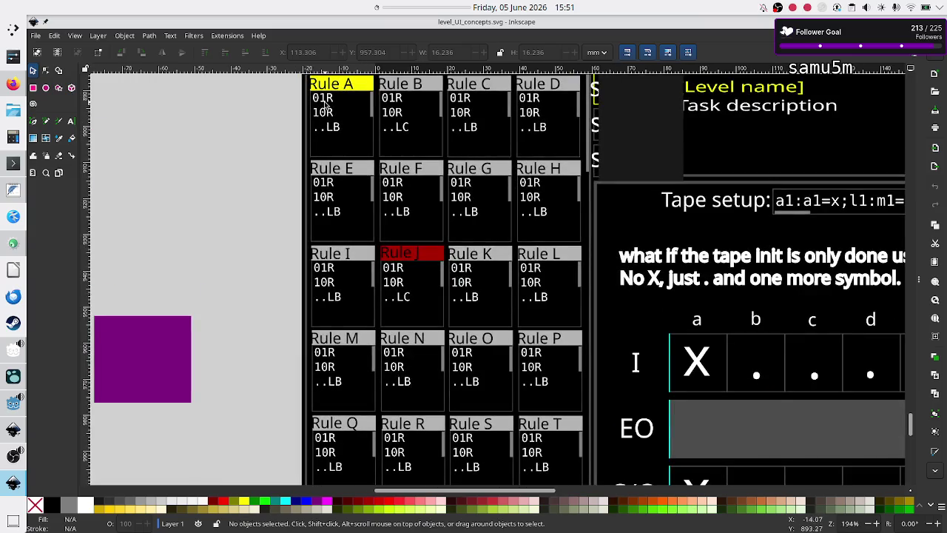
# Step: Finish the get_cell_value() entry and open an indented line under it
pyautogui.hotkey('alt', 'Tab')
pyautogui.write('lue()')
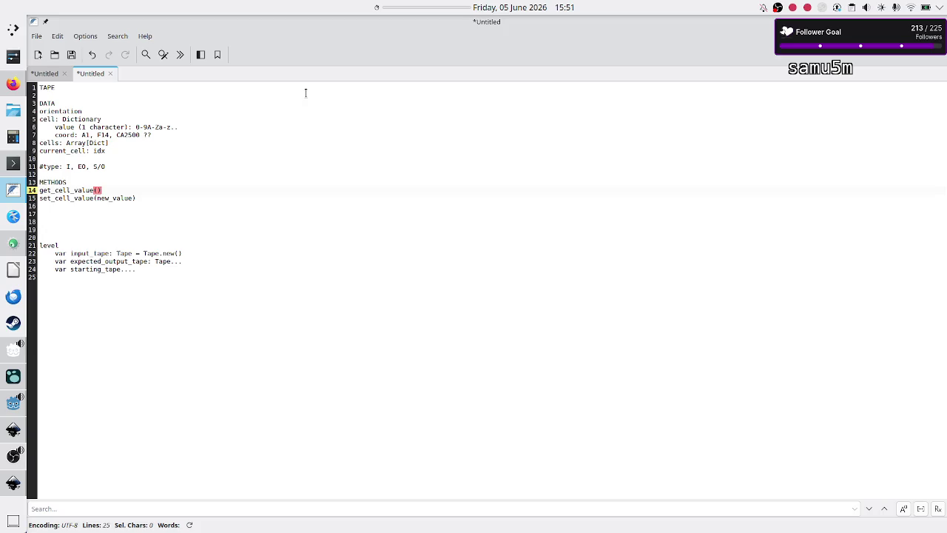
pyautogui.press('Return')
pyautogui.press('Tab')
pyautogui.click(305, 92)
pyautogui.write('in')
pyautogui.hotkey('ctrl', 'z')
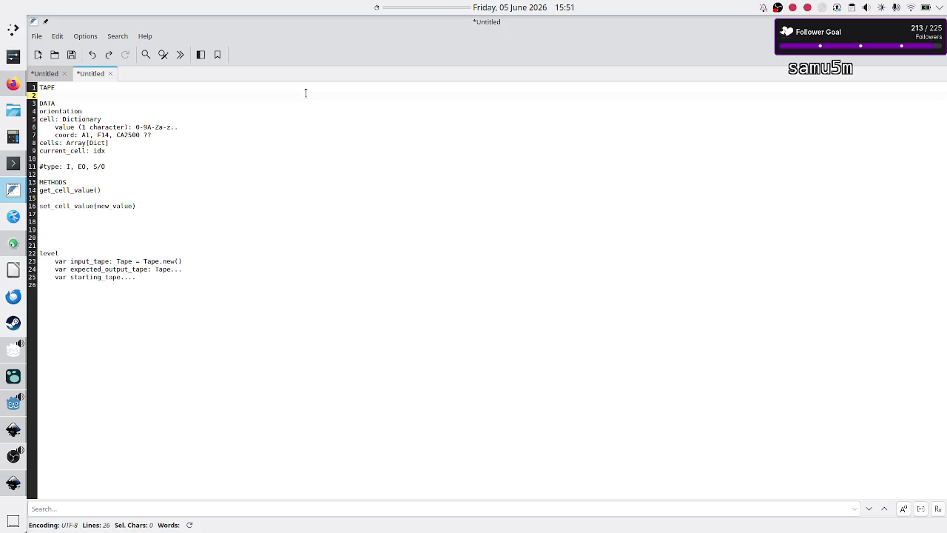
pyautogui.press('Down')
pyautogui.press('Down')
pyautogui.press('Down')
pyautogui.press('Up')
# Step: Note 'interpreter: tape.get_cell_value() == Command.current_cell_value' then 'set_cell_value(Command.new_cell_value)'
pyautogui.write('interpret')
pyautogui.write('er: tape.')
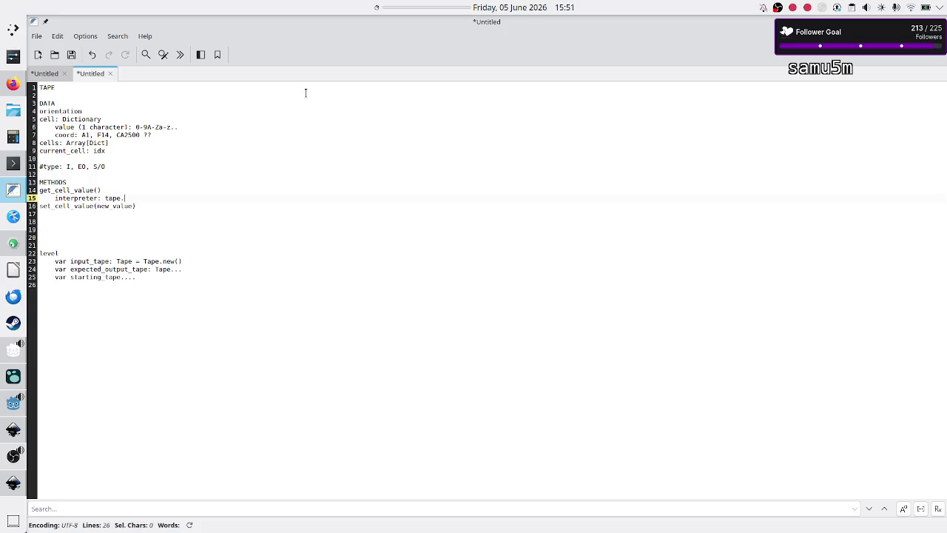
pyautogui.write('get_cell_value(')
pyautogui.write(') == ')
pyautogui.write('Command.')
pyautogui.write('current_cell')
pyautogui.write('_value')
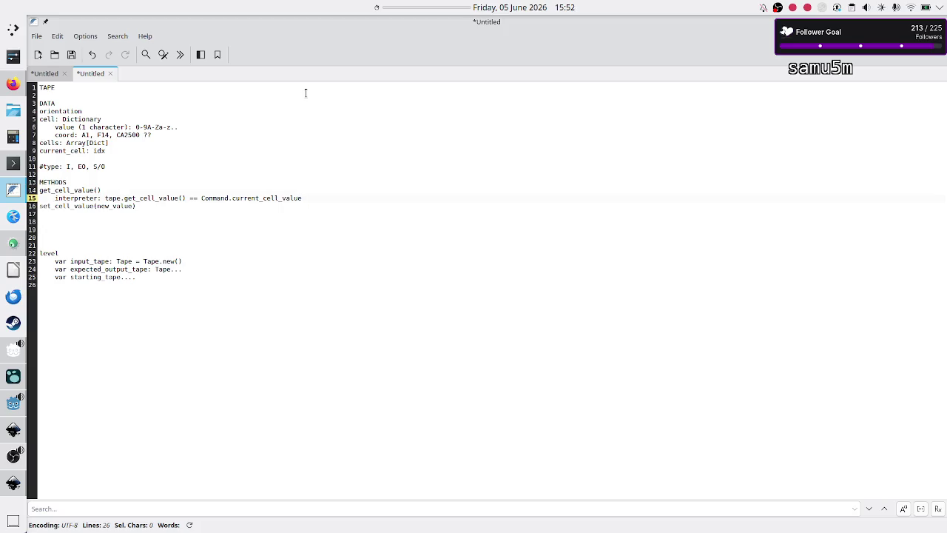
pyautogui.press('Return')
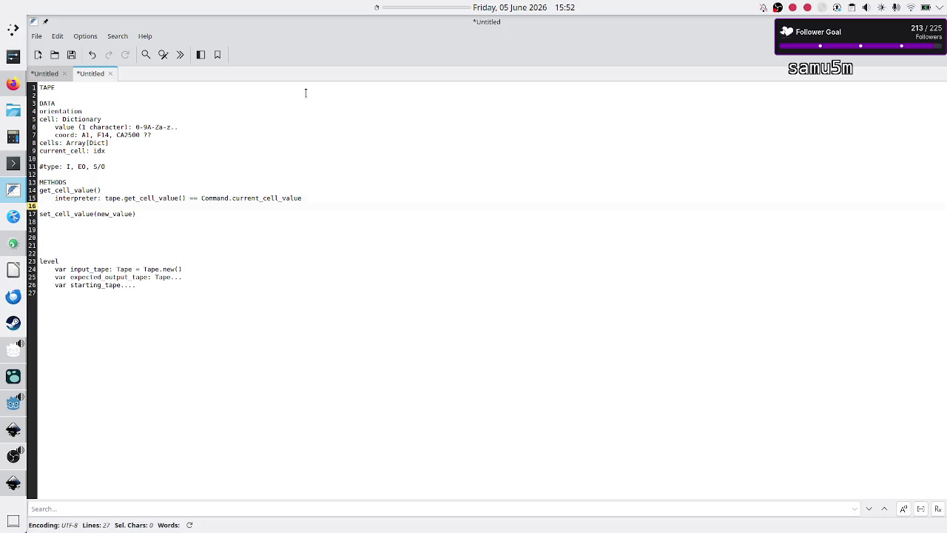
pyautogui.write('set_cell_v')
pyautogui.write('alue(C')
pyautogui.write('ommand.')
pyautogui.write('new_cell_val')
pyautogui.write('ue)')
pyautogui.press('Up')
pyautogui.press('Up')
pyautogui.press('Home')
pyautogui.press('Down')
pyautogui.press('Down')
pyautogui.press('Down')
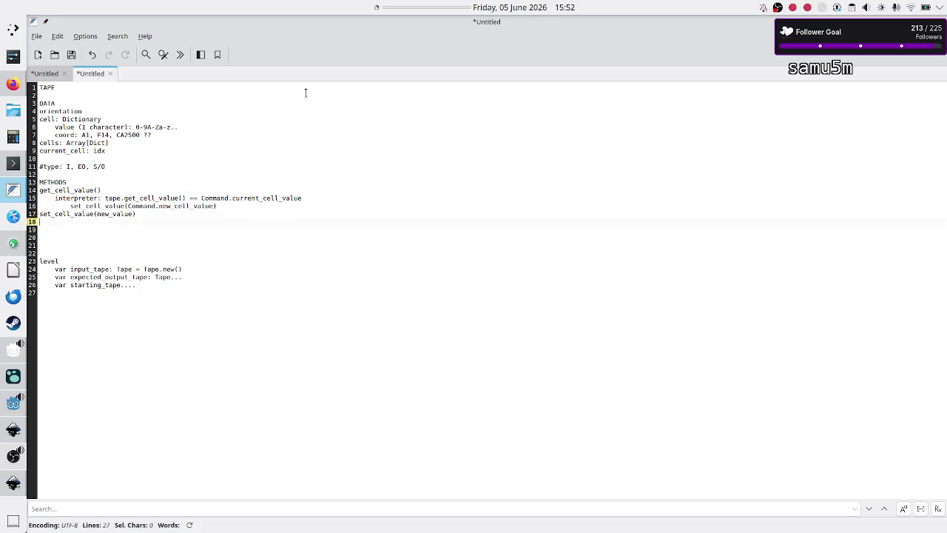
pyautogui.hotkey('alt', 'Tab')
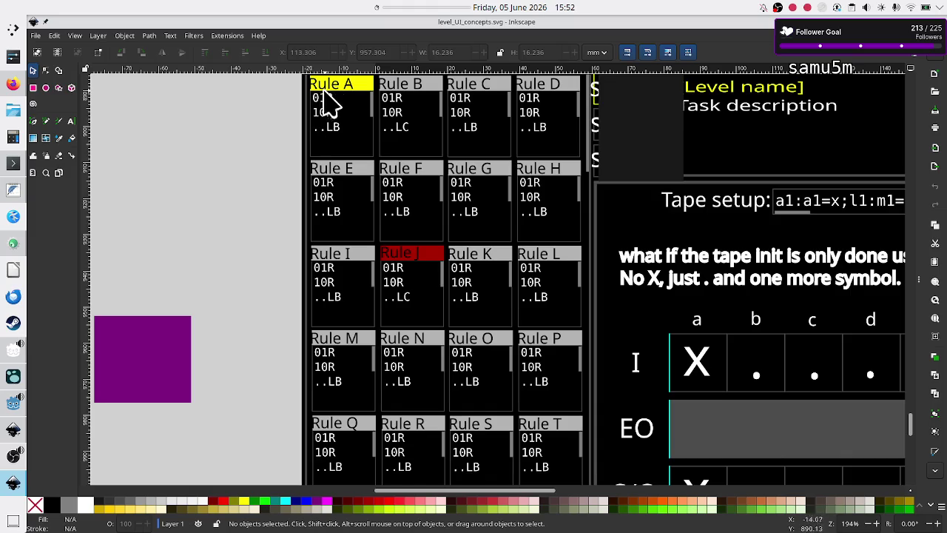
pyautogui.hscroll(10, 695, 362)
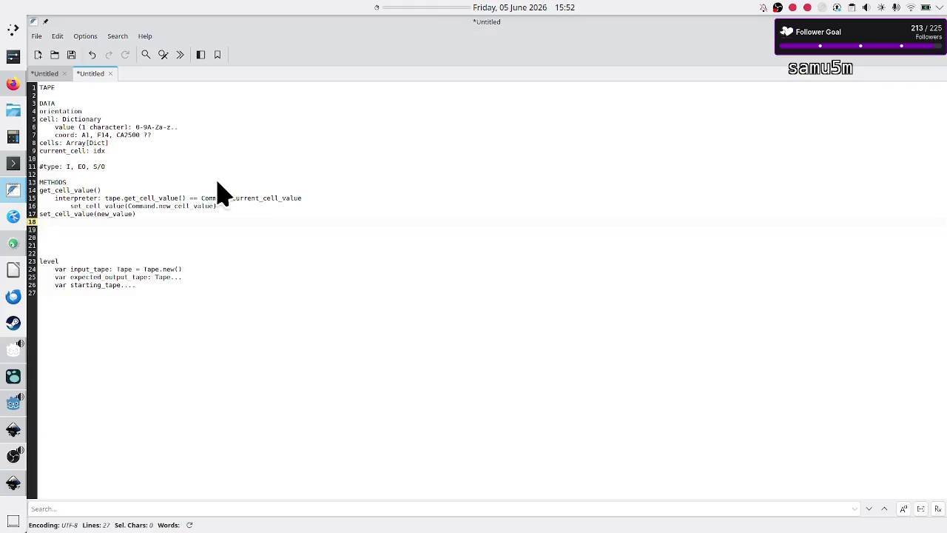
pyautogui.click(67, 155)
# Step: Add move_head(direction) on line 19 with an indented 'L: current_cell -1' rule
pyautogui.doubleClick(71, 150)
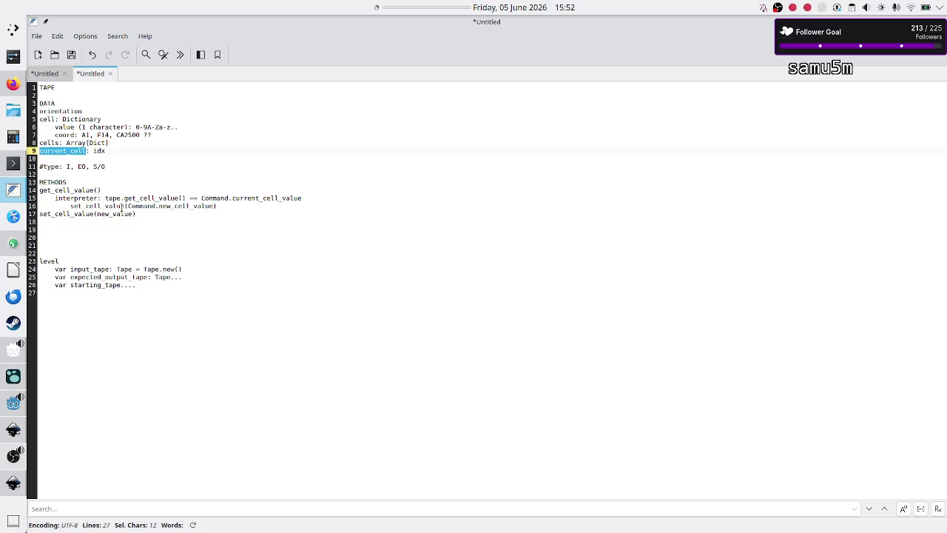
pyautogui.click(150, 228)
pyautogui.write('mo')
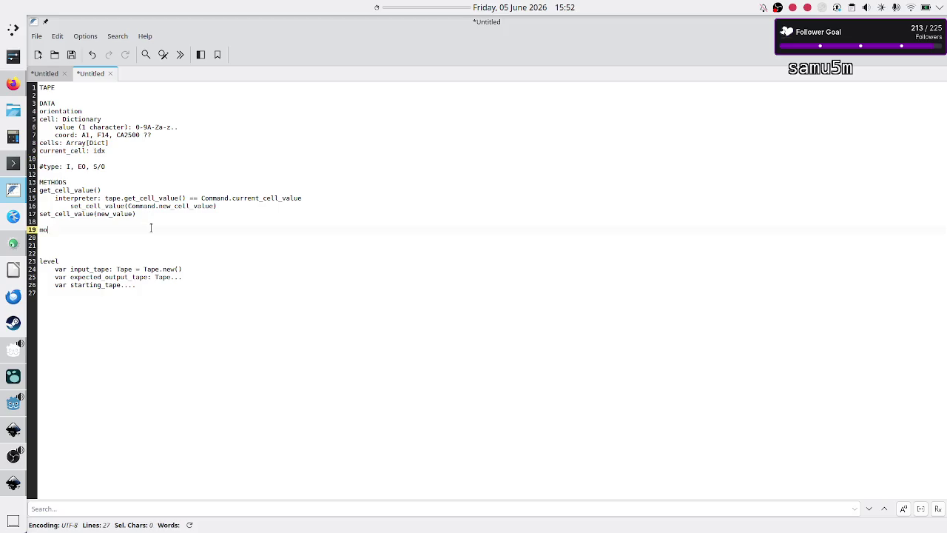
pyautogui.write('ve_head(')
pyautogui.write('directo')
pyautogui.write('on)')
pyautogui.press('Return')
pyautogui.write('L: c')
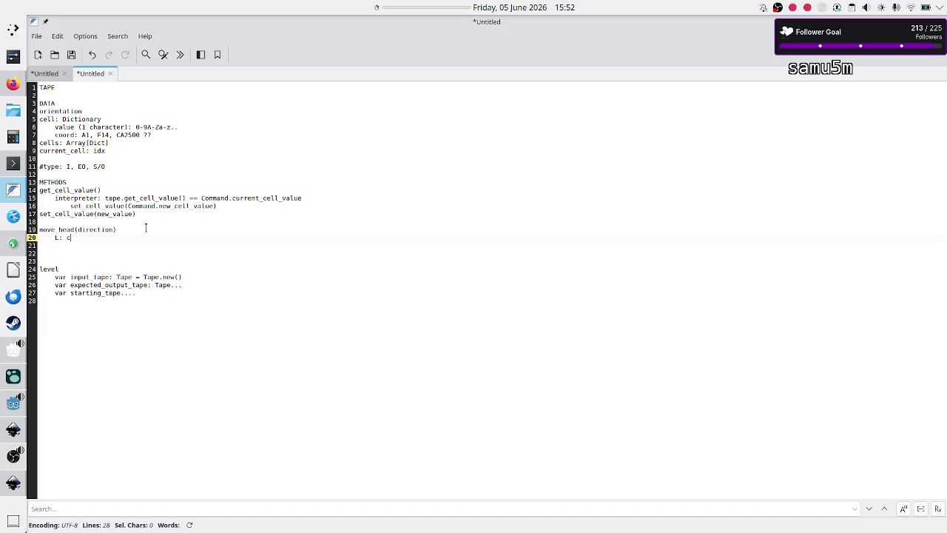
pyautogui.write('urr')
pyautogui.write('ent_cell')
pyautogui.write(' -')
pyautogui.press('Return')
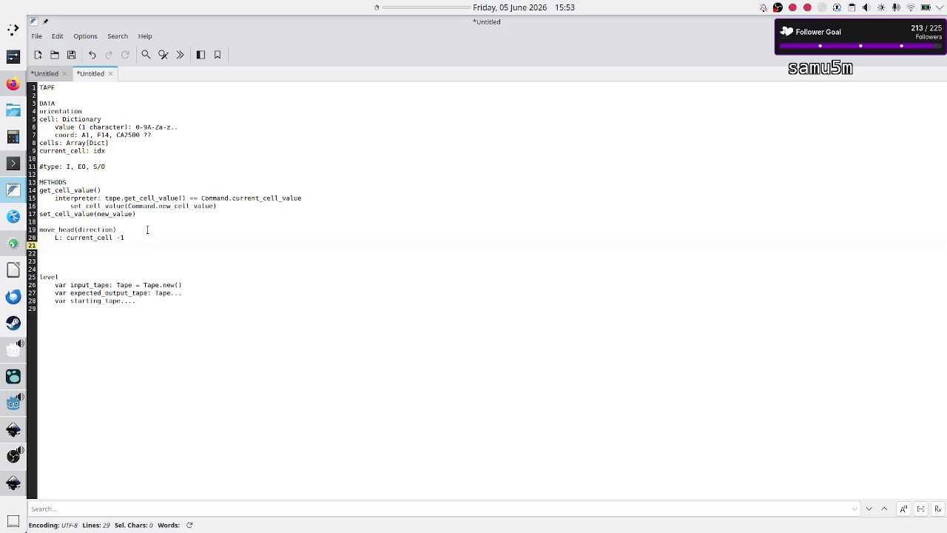
pyautogui.hotkey('alt', 'Tab')
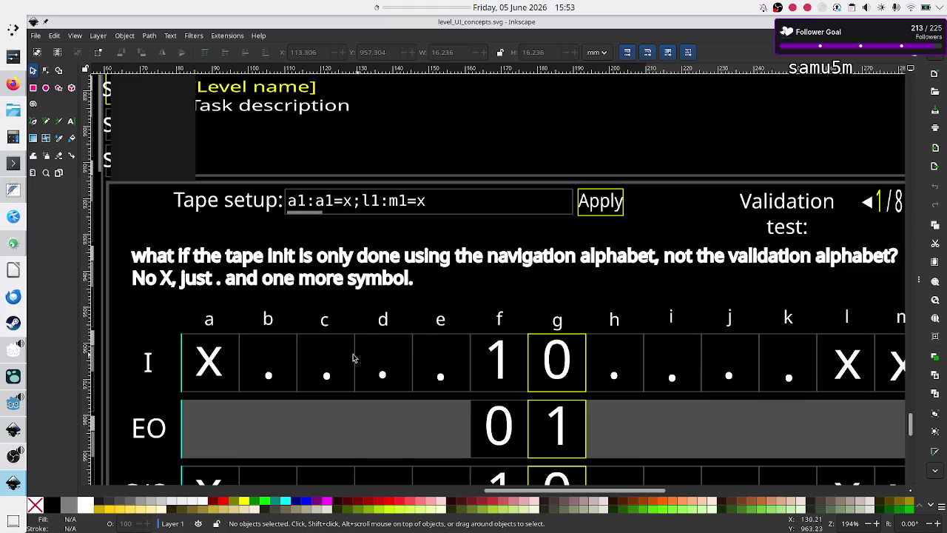
# Step: Scroll across the Inkscape mockup's I, EO and S/O tape rows, checking them against the Tape notes
pyautogui.scroll(-3, 340, 394)
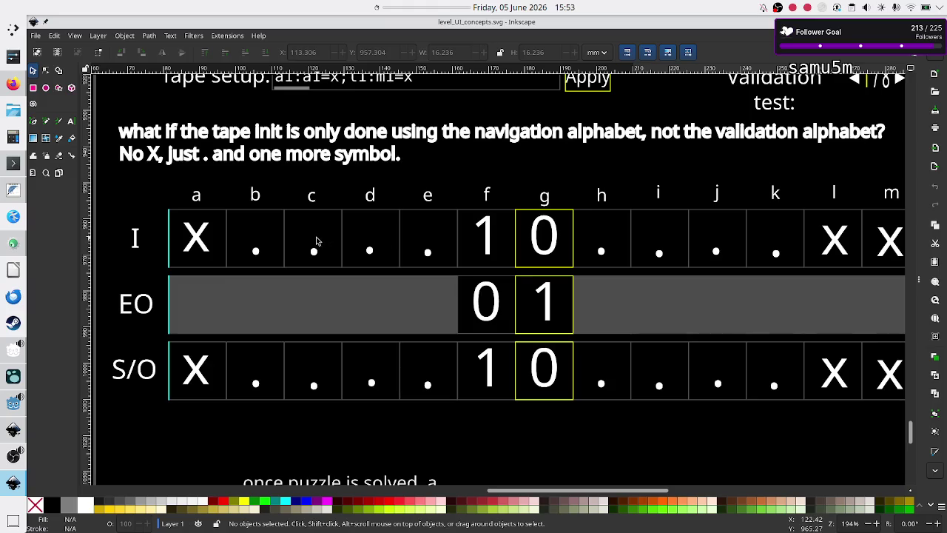
pyautogui.hotkey('alt', 'Tab')
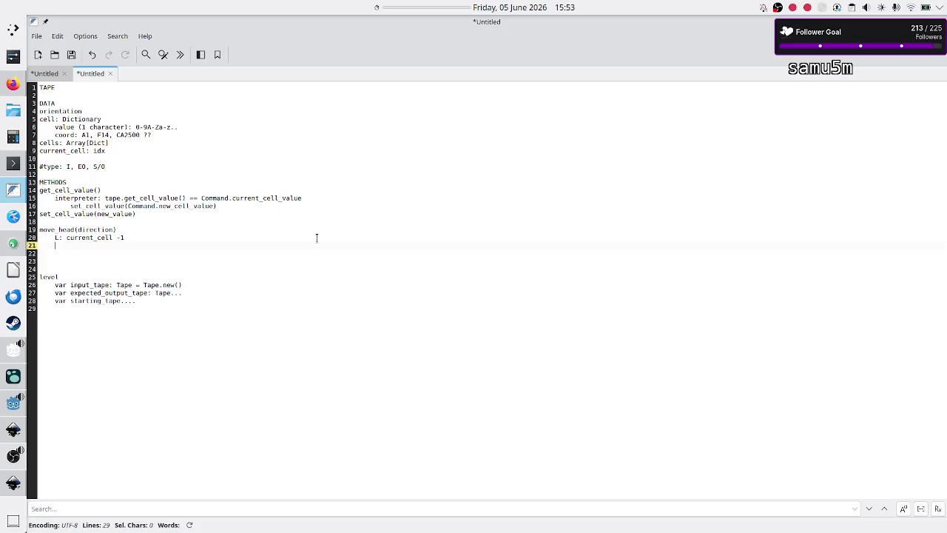
pyautogui.hotkey('alt', 'Tab')
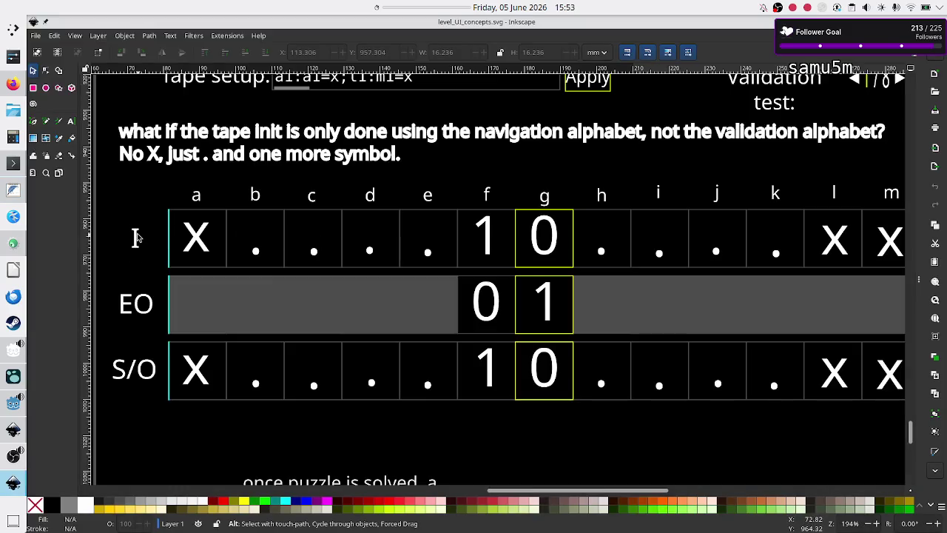
pyautogui.hscroll(1, 436, 219)
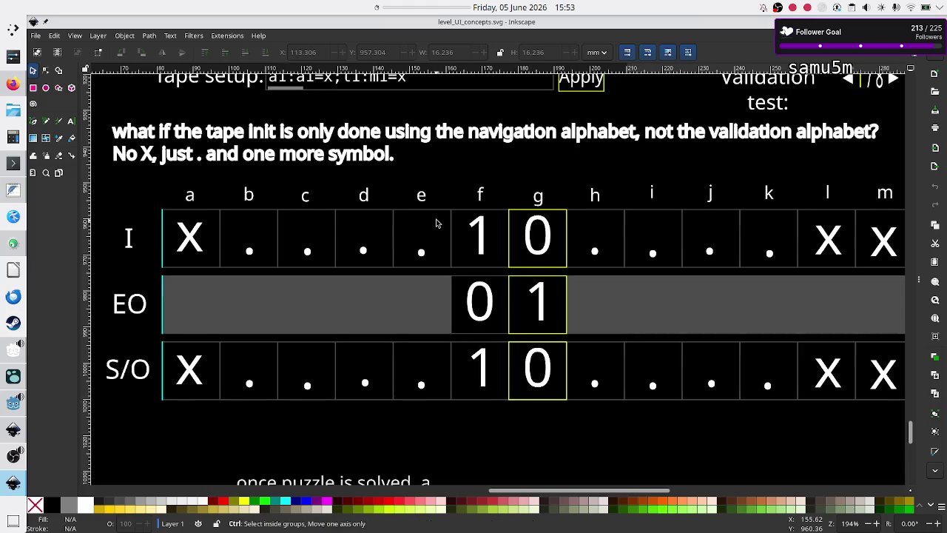
pyautogui.hscroll(10, 436, 222)
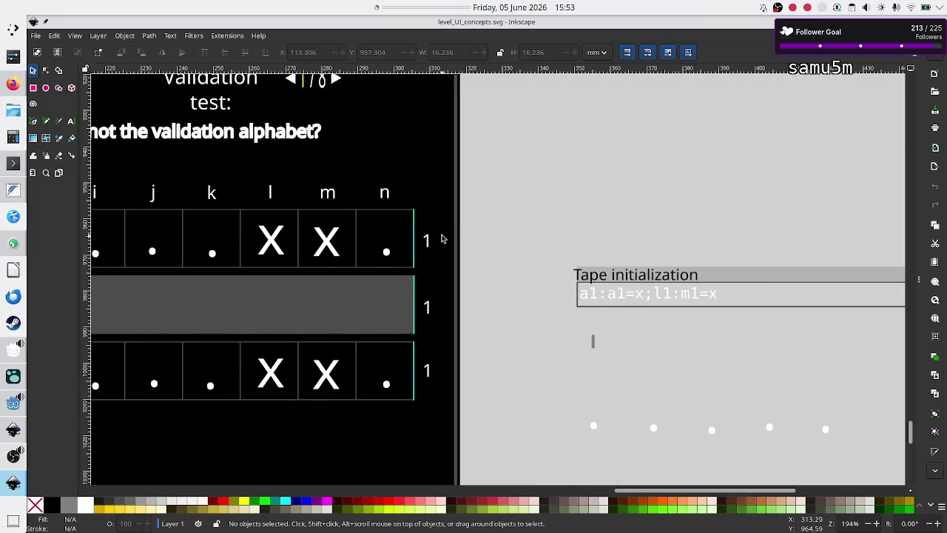
pyautogui.hscroll(-5, 442, 238)
pyautogui.hscroll(-6, 441, 238)
pyautogui.hotkey('alt', 'Tab')
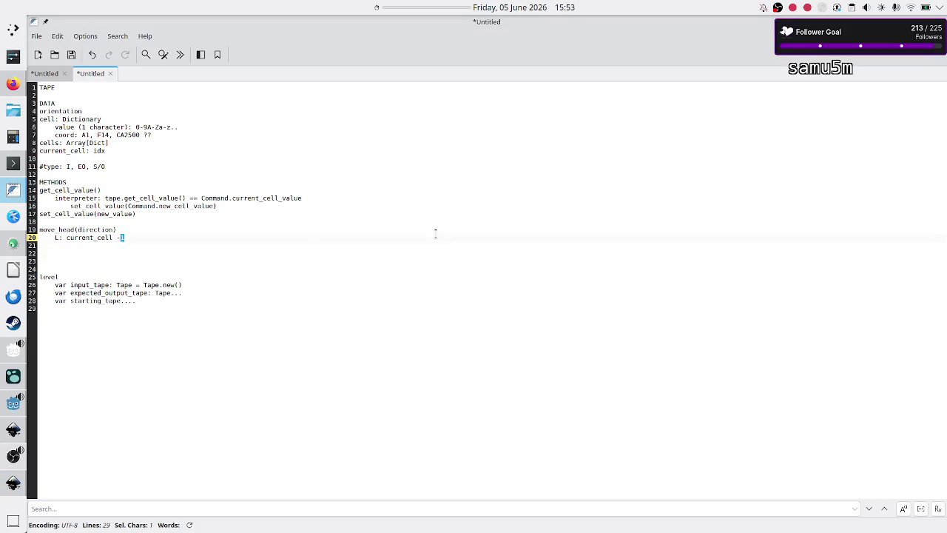
# Step: Add an 'R: +1' case on line 21 under move_head(direction) and start a new line
pyautogui.press('Right')
pyautogui.press('Down')
pyautogui.write('R: ')
pyautogui.write('+1')
pyautogui.press('Return')
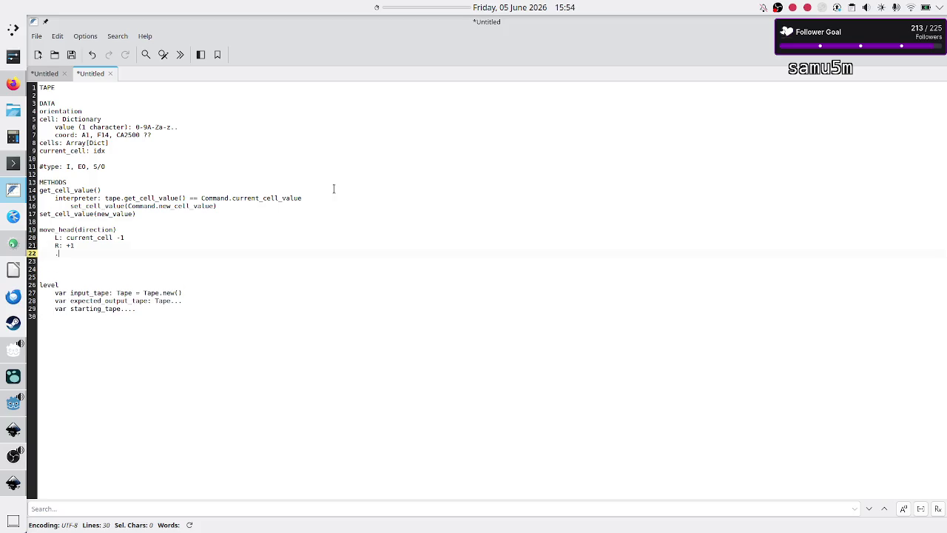
# Step: Glance at the Inkscape mockup, then select the move_head(direction) line in the notes
pyautogui.hotkey('alt', 'Tab')
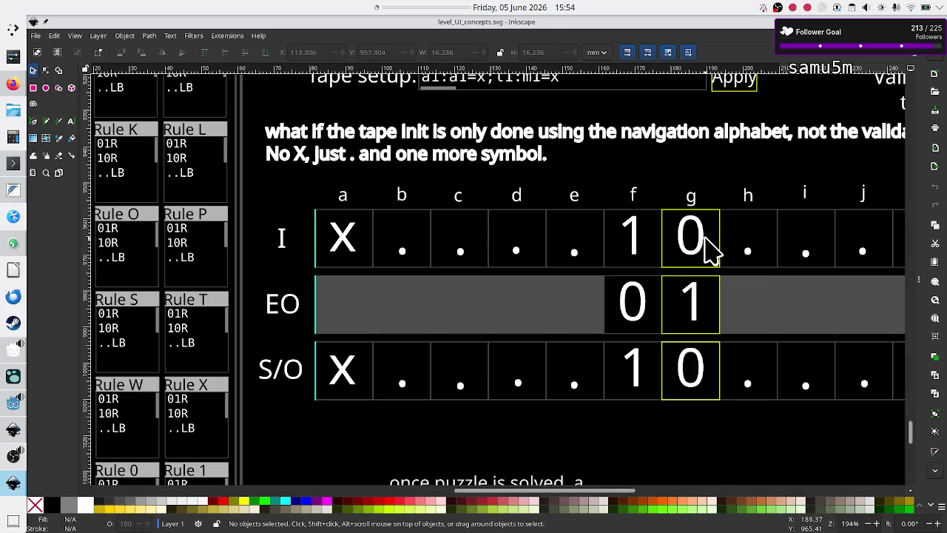
pyautogui.hotkey('alt', 'Tab')
pyautogui.press('Up')
pyautogui.press('Up')
pyautogui.press('Up')
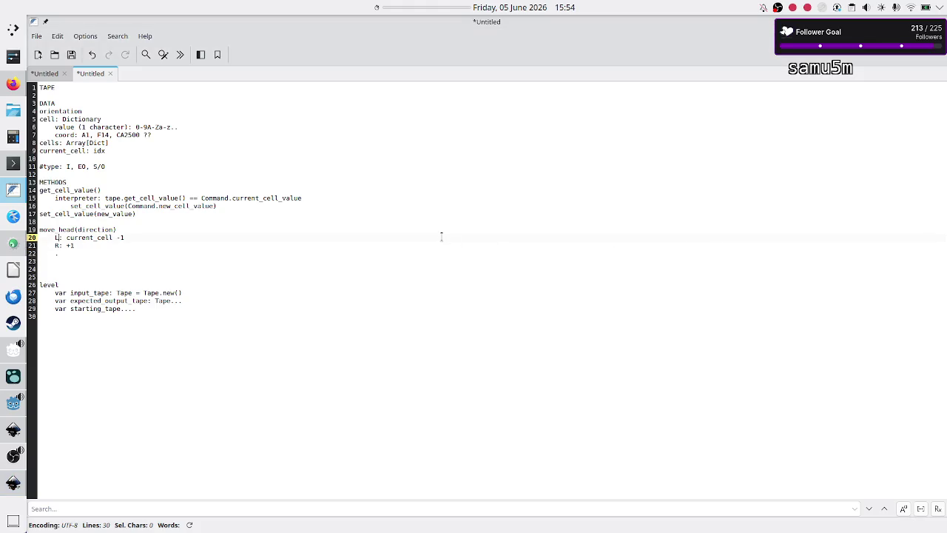
pyautogui.press('Home')
pyautogui.hotkey('shift', 'Down')
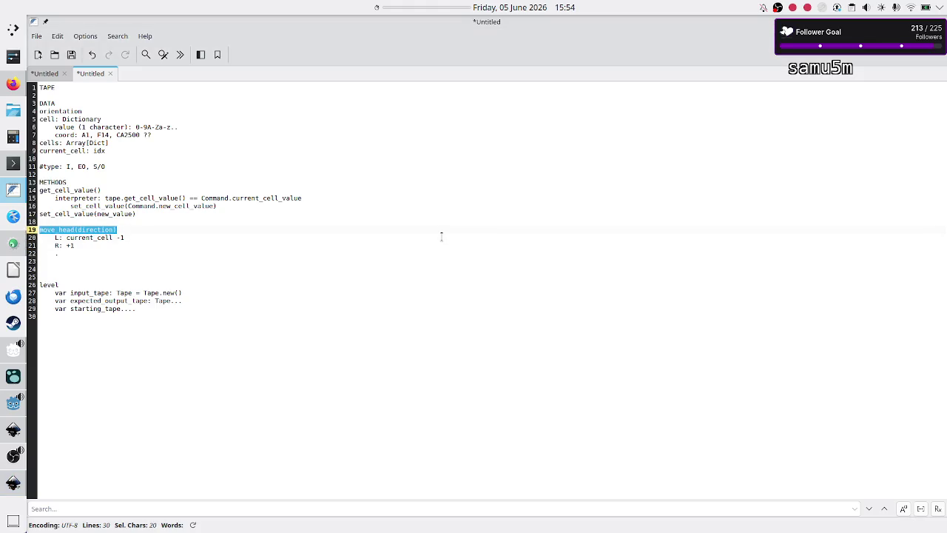
pyautogui.hotkey('alt', 'Tab')
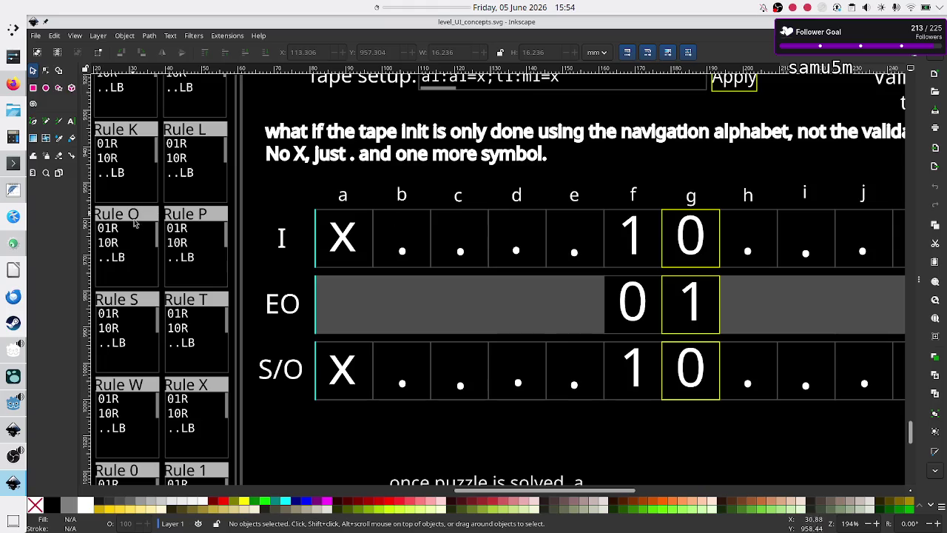
# Step: Pan over the mockup's Rule boxes and tape rows, then move to line 22 under the R case
pyautogui.hscroll(-5, 201, 263)
pyautogui.scroll(6, 201, 263)
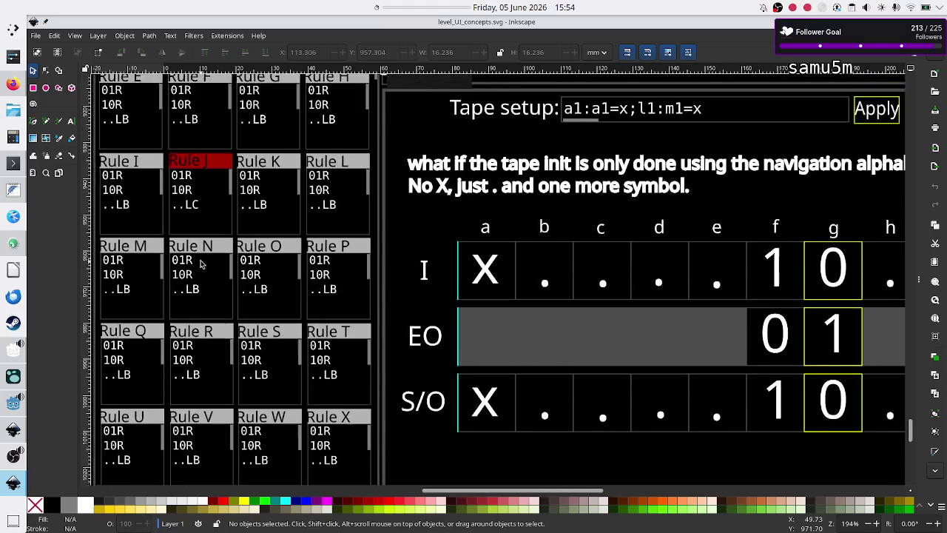
pyautogui.hscroll(-2, 202, 263)
pyautogui.scroll(1, 201, 264)
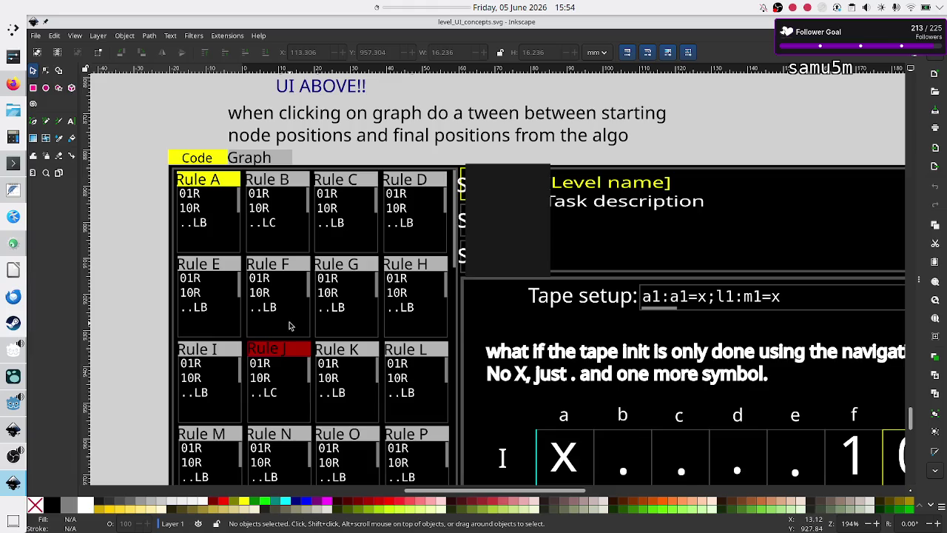
pyautogui.hscroll(5, 351, 353)
pyautogui.scroll(-5, 358, 358)
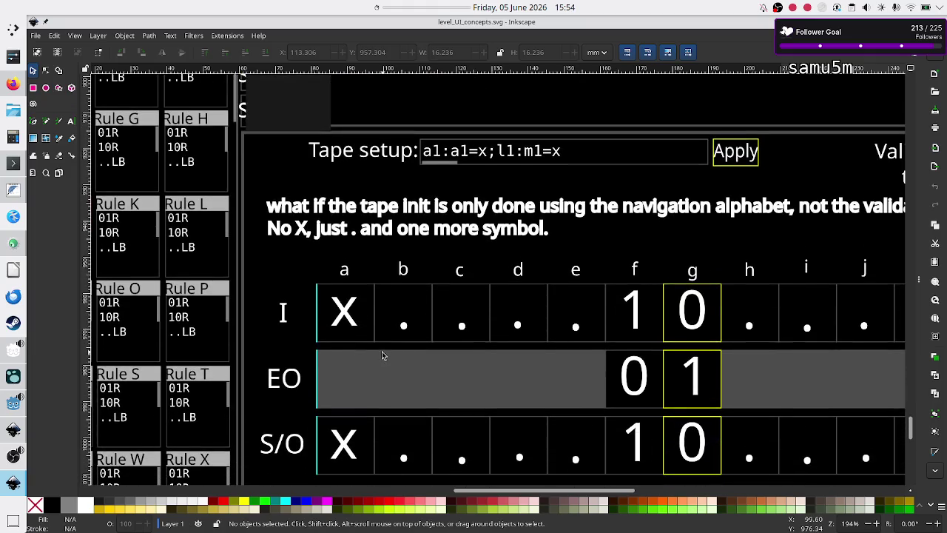
pyautogui.hotkey('alt', 'Tab')
pyautogui.press('Down')
pyautogui.press('Down')
pyautogui.press('Down')
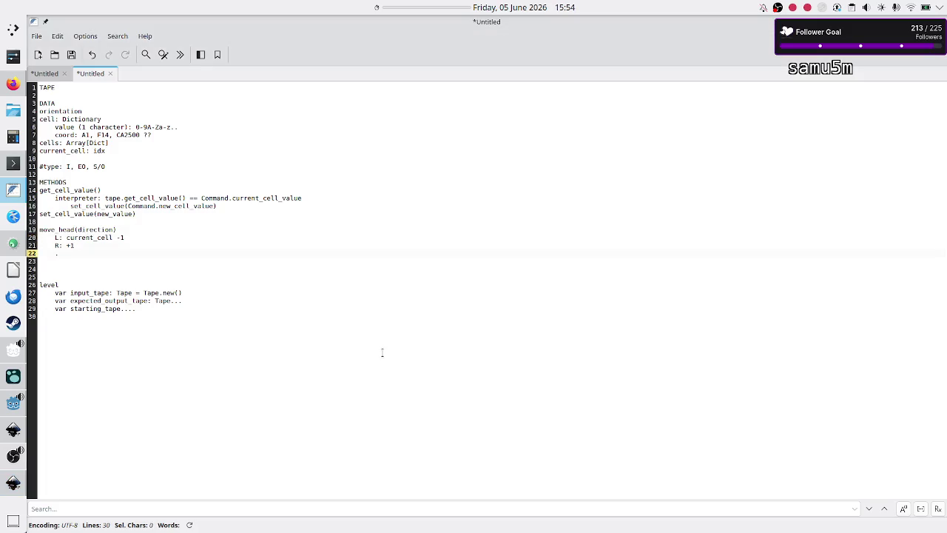
# Step: Add empty 'U:' and 'D:' case lines below the dotted line in move_head(direction)
pyautogui.press('Return')
pyautogui.write('U')
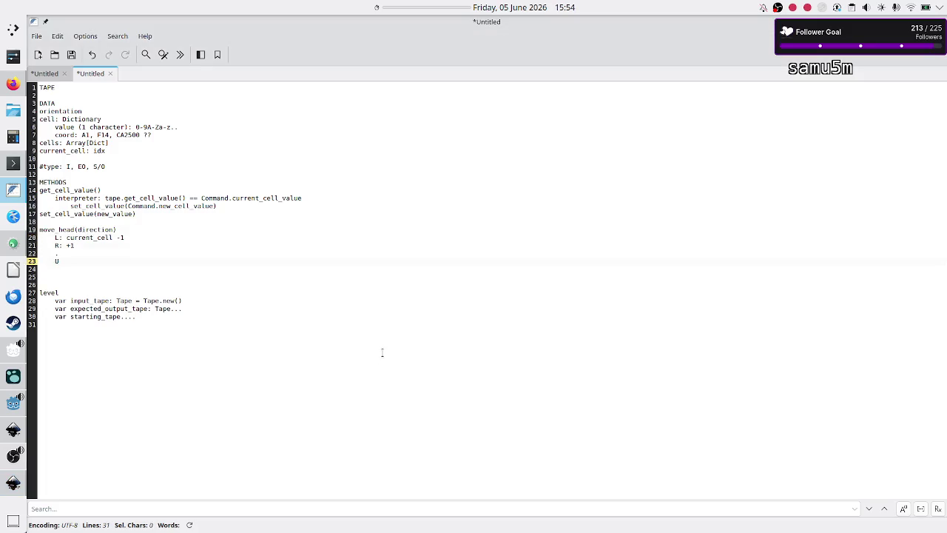
pyautogui.write(':')
pyautogui.press('Return')
pyautogui.write('D:')
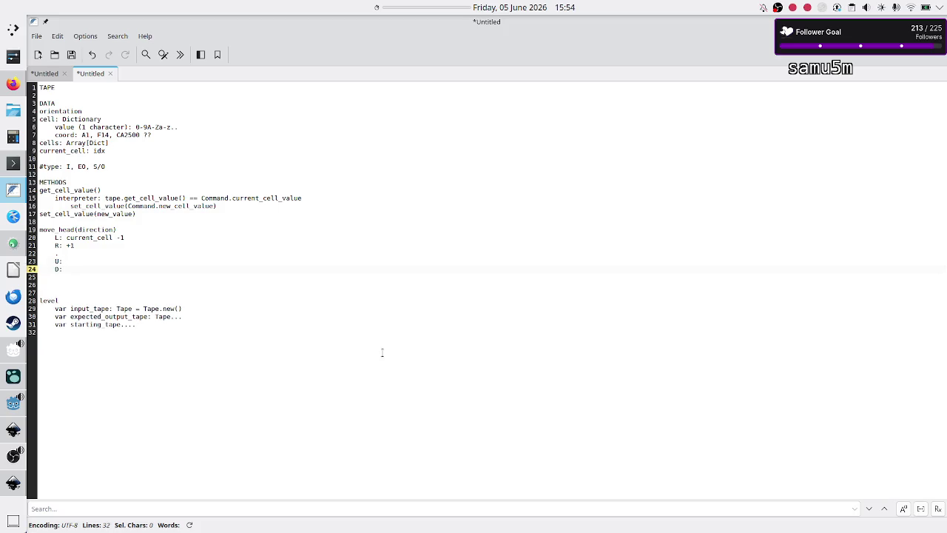
# Step: Select the word 'Array' in the cells: Array[Dict] line of the DATA section
pyautogui.press('Up')
pyautogui.press('Up')
pyautogui.press('Up')
pyautogui.press('Down')
pyautogui.press('Down')
pyautogui.press('Down')
pyautogui.hotkey('shift', 'Right')
pyautogui.hotkey('shift', 'Right')
pyautogui.hotkey('shift', 'Right')
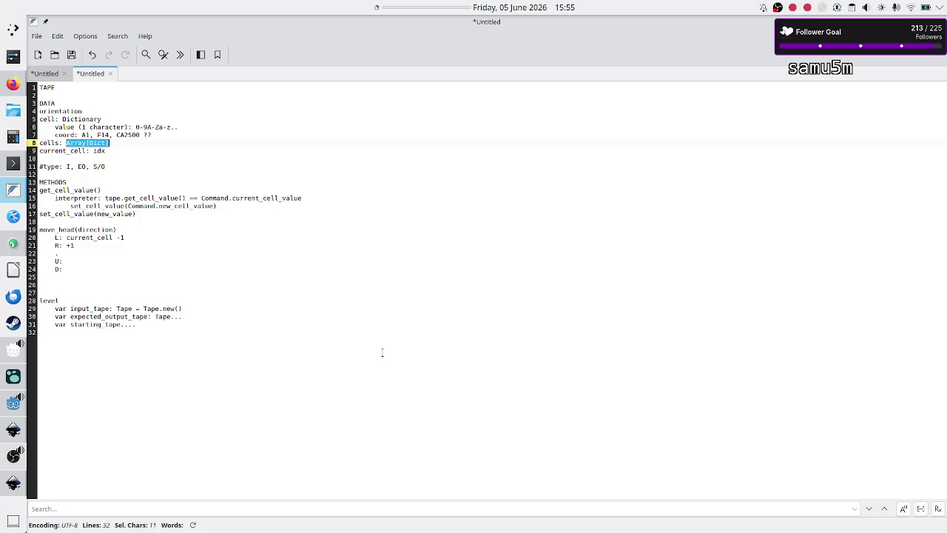
pyautogui.press('Left')
pyautogui.hotkey('shift', 'Right')
pyautogui.hotkey('shift', 'Right')
pyautogui.hotkey('shift', 'Right')
pyautogui.hotkey('shift', 'Right')
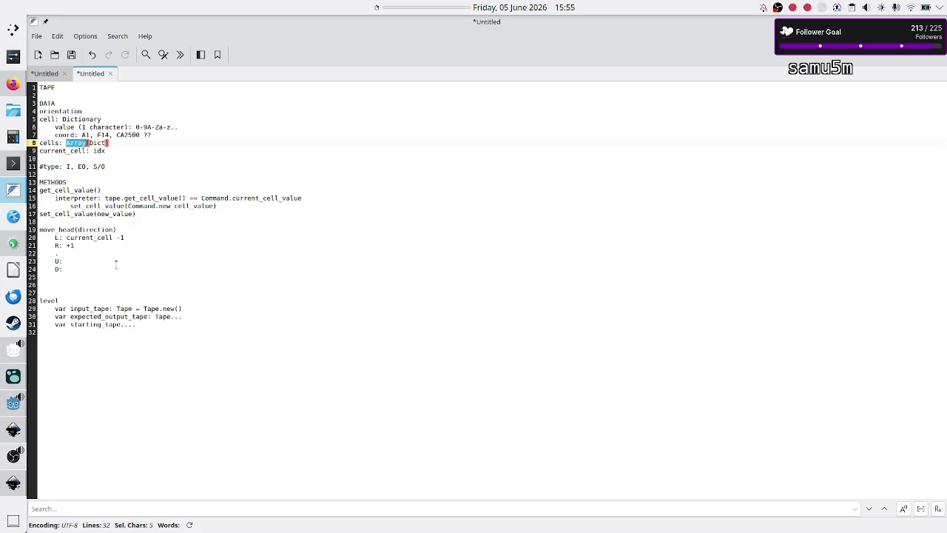
# Step: Change current_cell's type from idx to coord in the FeatherPad notes
pyautogui.doubleClick(95, 237)
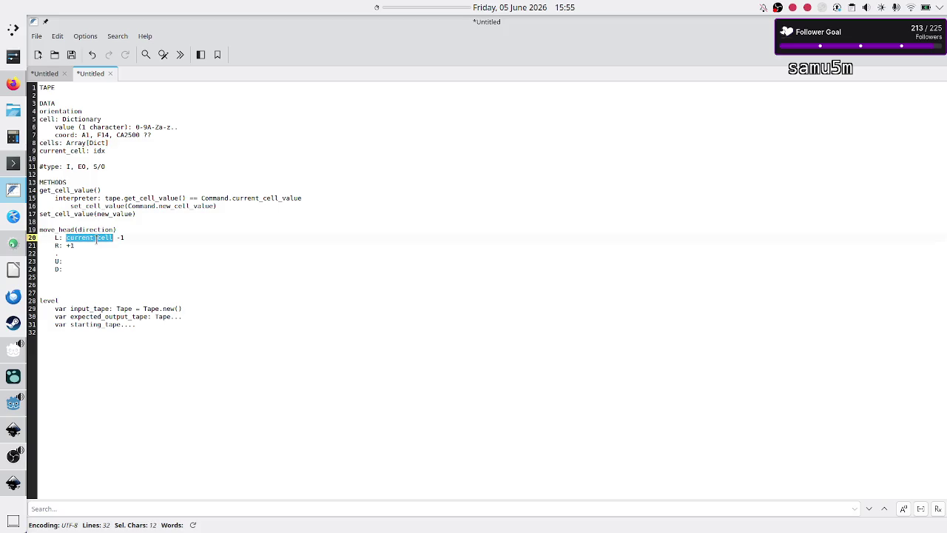
pyautogui.click(85, 263)
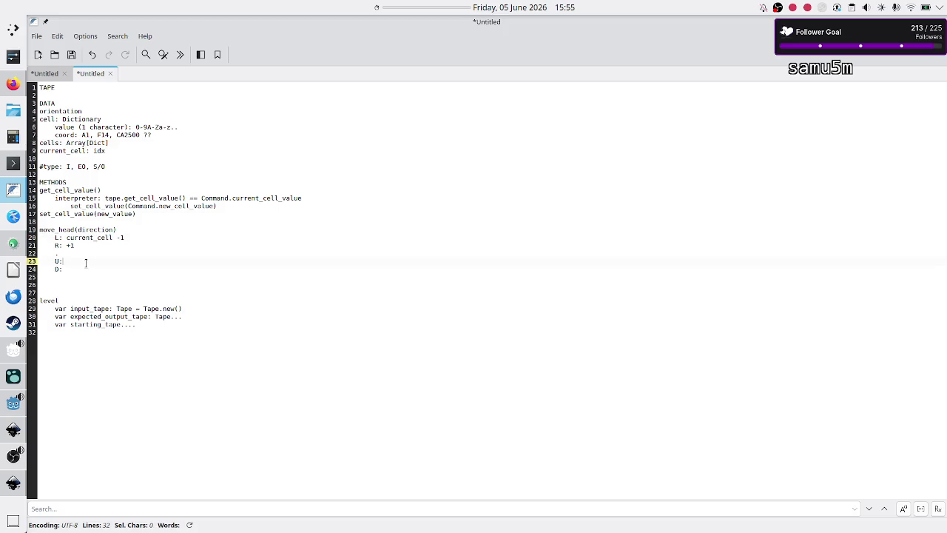
pyautogui.click(113, 151)
pyautogui.press('BackSpace')
pyautogui.press('BackSpace')
pyautogui.press('BackSpace')
pyautogui.write('coord')
# Step: After checking the Inkscape mockup, change the cells type from [Dict] to [Array
pyautogui.hotkey('alt', 'Tab')
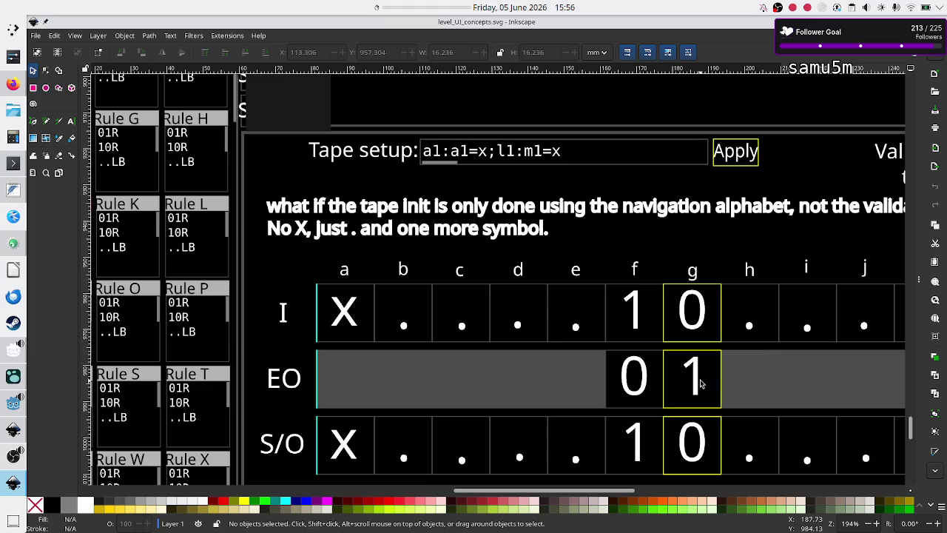
pyautogui.hotkey('alt', 'Tab')
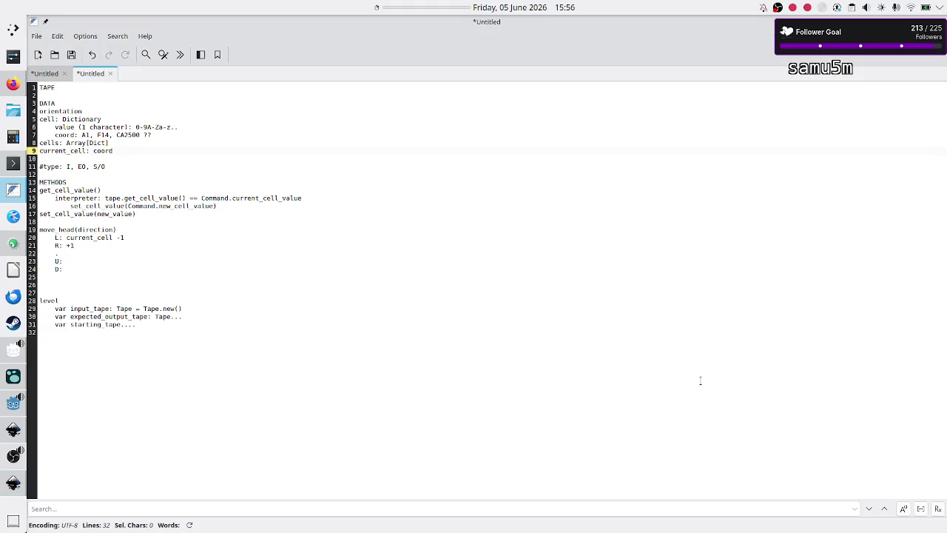
pyautogui.hotkey('ctrl', 'shift', 'Left')
pyautogui.hotkey('ctrl', 'shift', 'Left')
pyautogui.hotkey('ctrl', 'shift', 'Left')
pyautogui.press('Down')
pyautogui.press('Up')
# Step: Select the cell description and coord lines for review, then go to the Inkscape mockup
pyautogui.press('Up')
pyautogui.press('Up')
pyautogui.press('Up')
pyautogui.press('Down')
pyautogui.press('Down')
pyautogui.press('BackSpace')
pyautogui.press('BackSpace')
pyautogui.press('BackSpace')
pyautogui.write('[A')
pyautogui.write('rray')
pyautogui.press('Up')
pyautogui.press('Up')
pyautogui.press('Up')
pyautogui.press('Home')
pyautogui.hotkey('shift', 'Down')
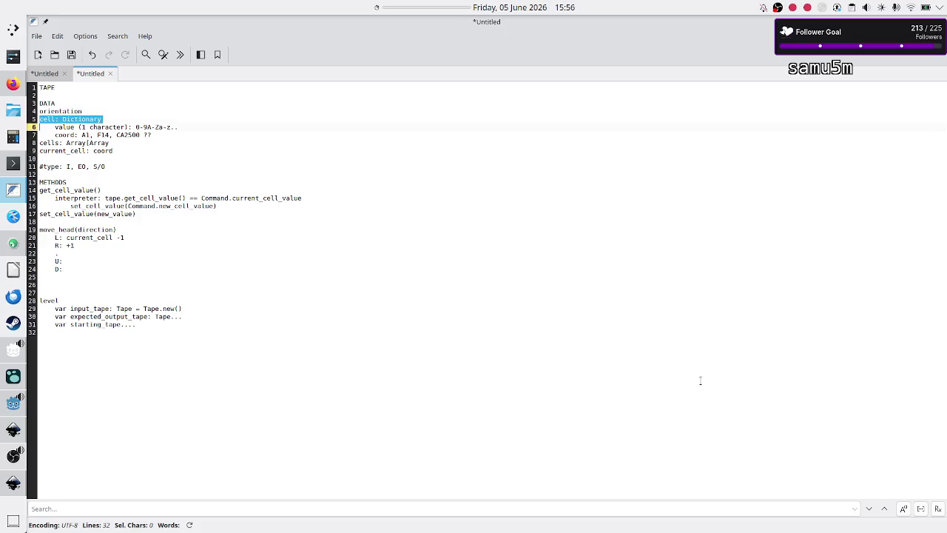
pyautogui.hotkey('shift', 'Down')
pyautogui.hotkey('shift', 'End')
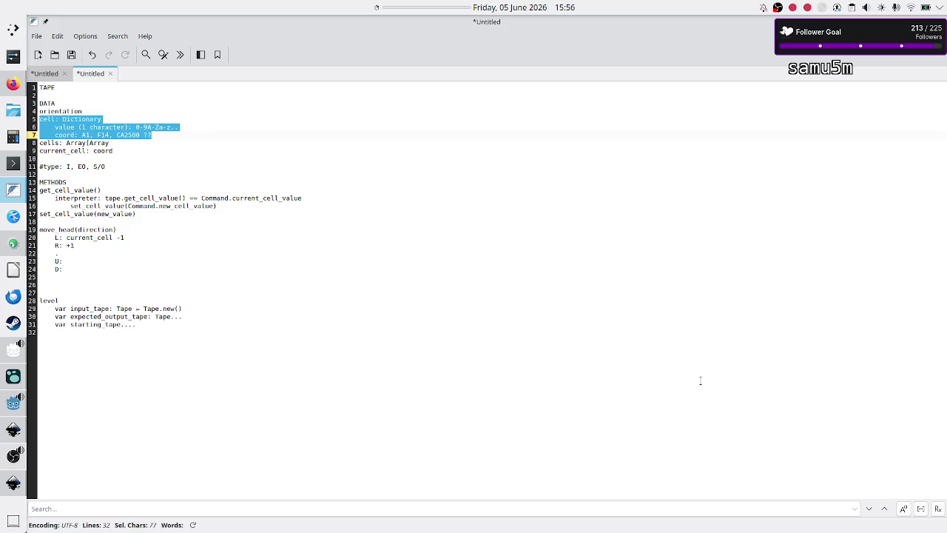
pyautogui.press('Down')
pyautogui.press('Down')
pyautogui.press('Up')
pyautogui.press('Up')
pyautogui.press('Home')
pyautogui.hotkey('shift', 'Down')
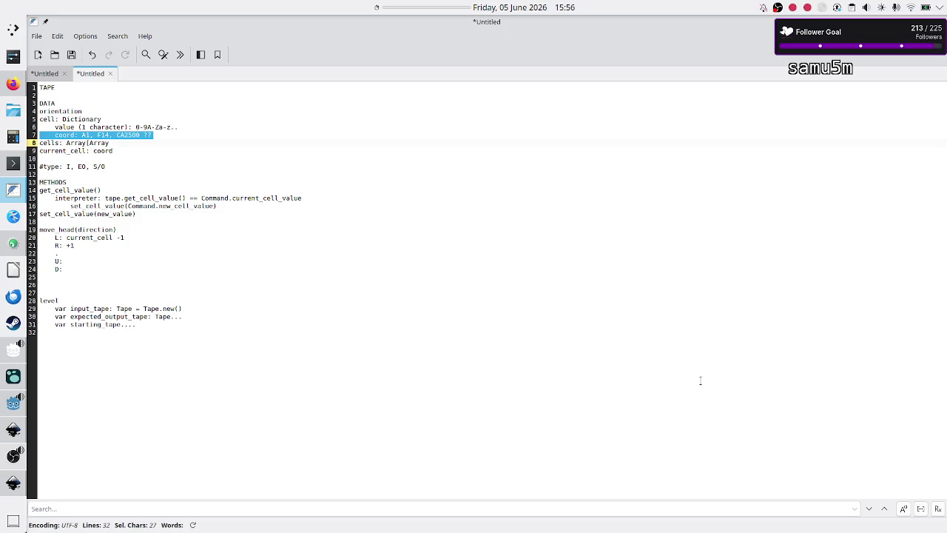
pyautogui.hotkey('shift', 'Left')
pyautogui.press('Right')
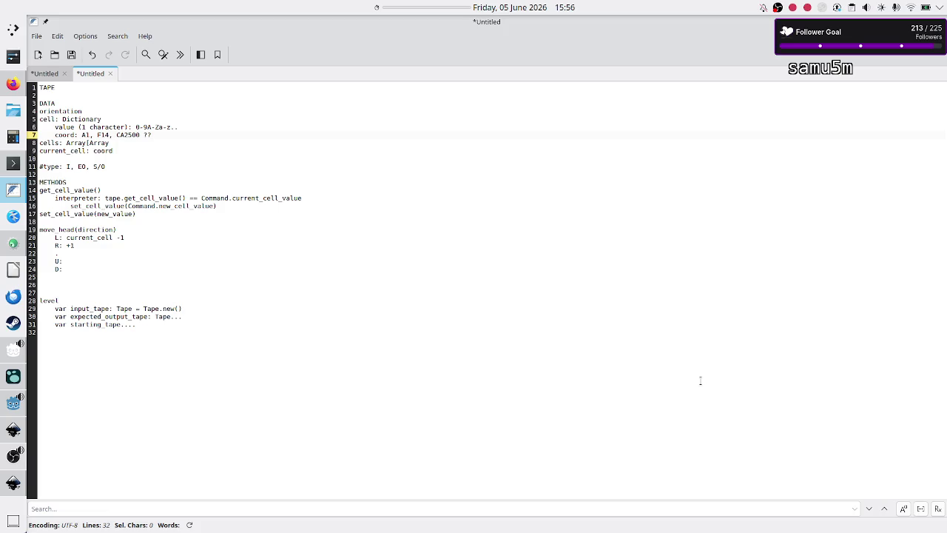
pyautogui.hotkey('alt', 'Tab')
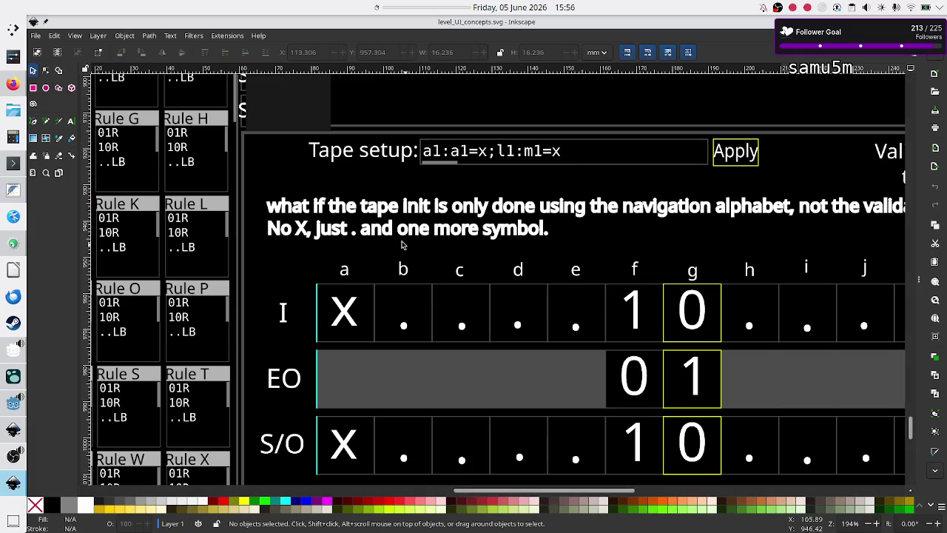
pyautogui.hscroll(-5, 194, 247)
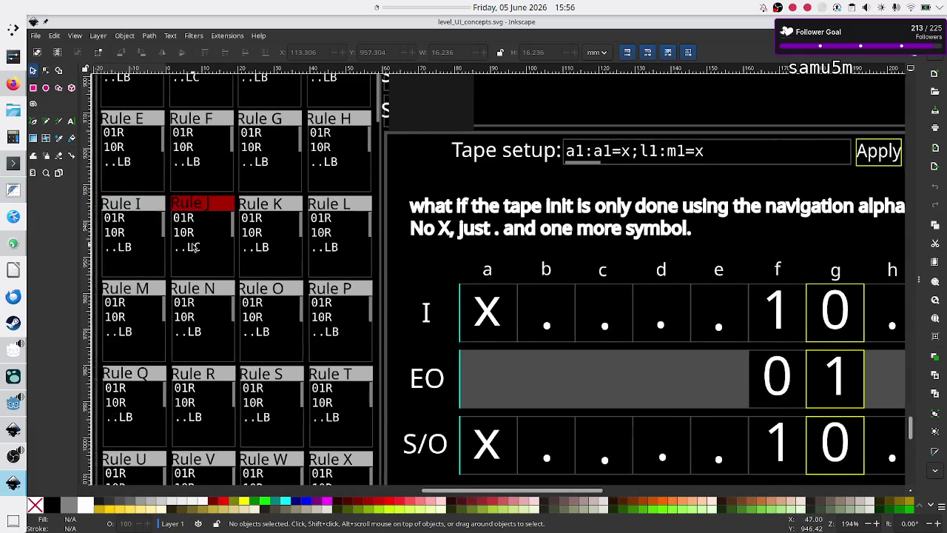
pyautogui.hscroll(-1, 194, 247)
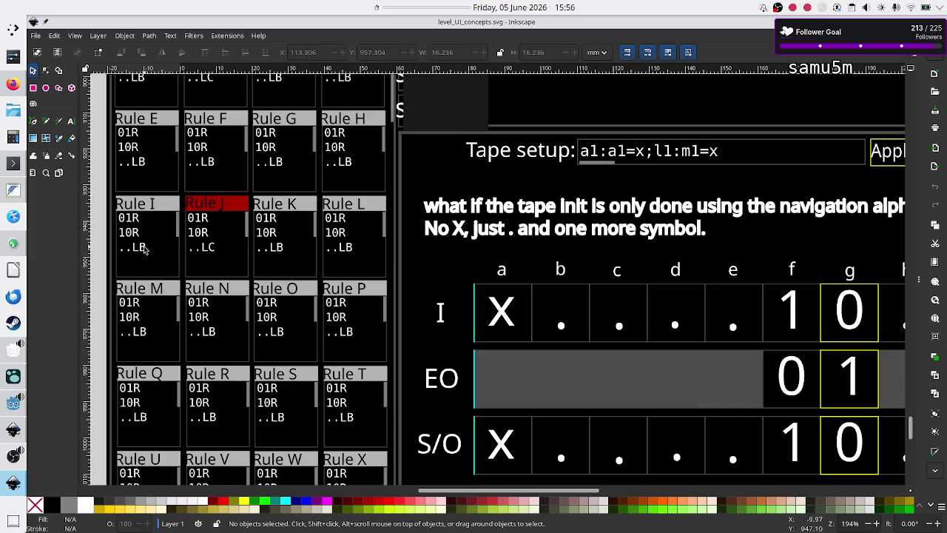
pyautogui.hscroll(8, 689, 360)
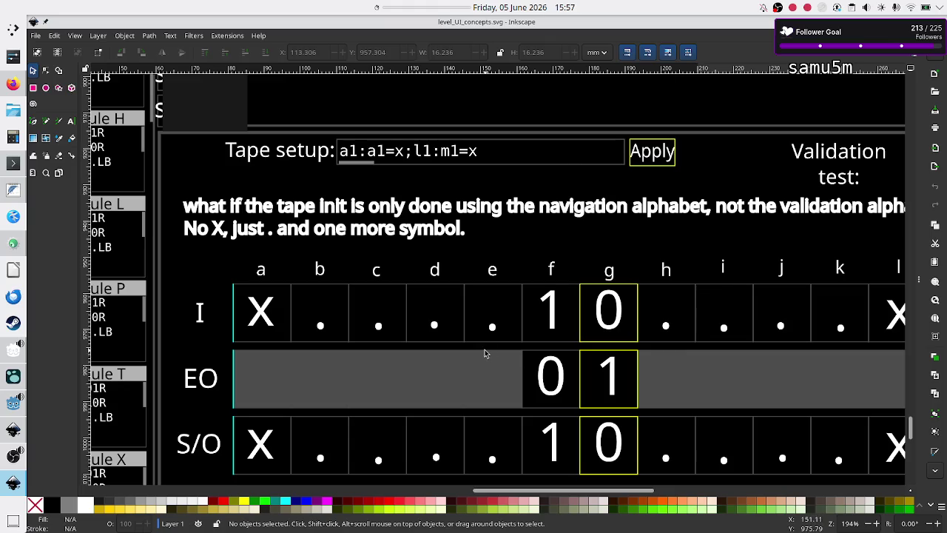
pyautogui.hscroll(-8, 485, 354)
pyautogui.hscroll(6, 485, 354)
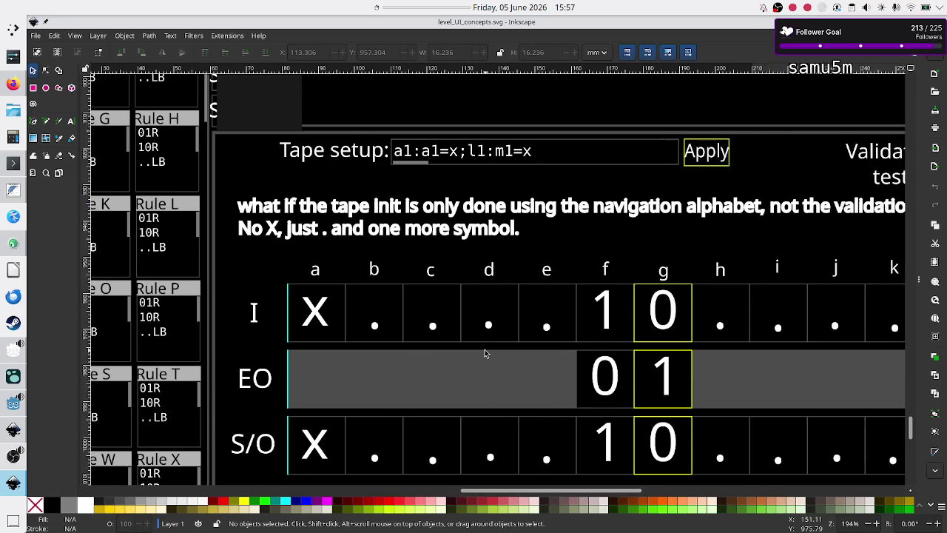
pyautogui.hscroll(-11, 654, 352)
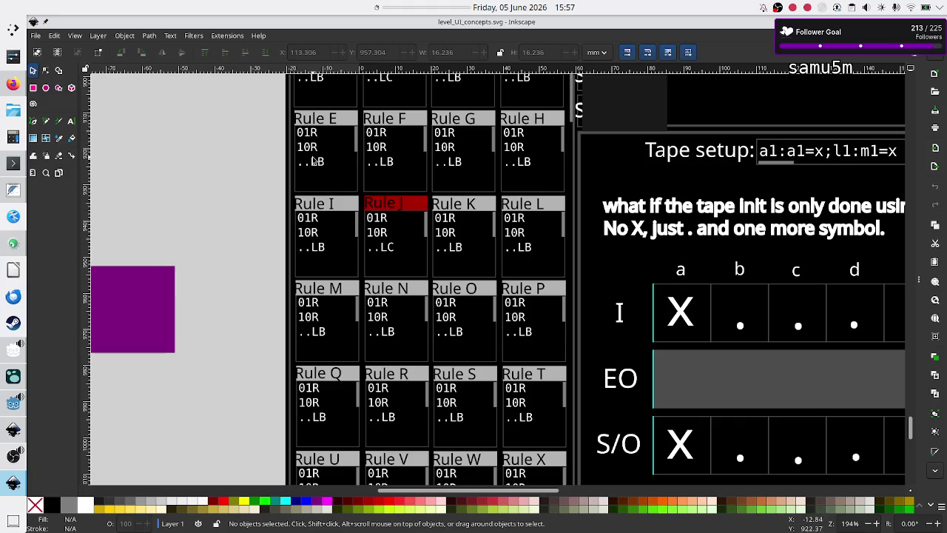
pyautogui.hscroll(9, 754, 343)
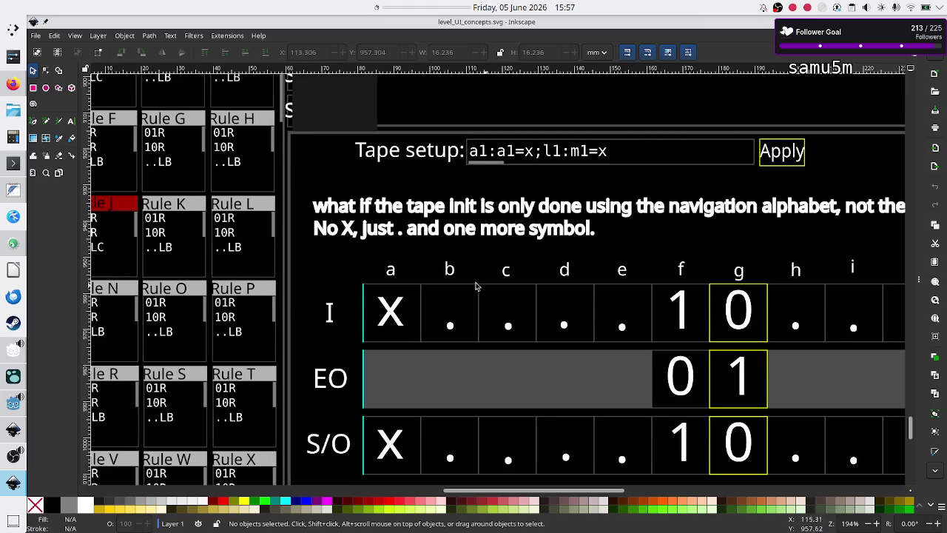
pyautogui.hscroll(12, 678, 271)
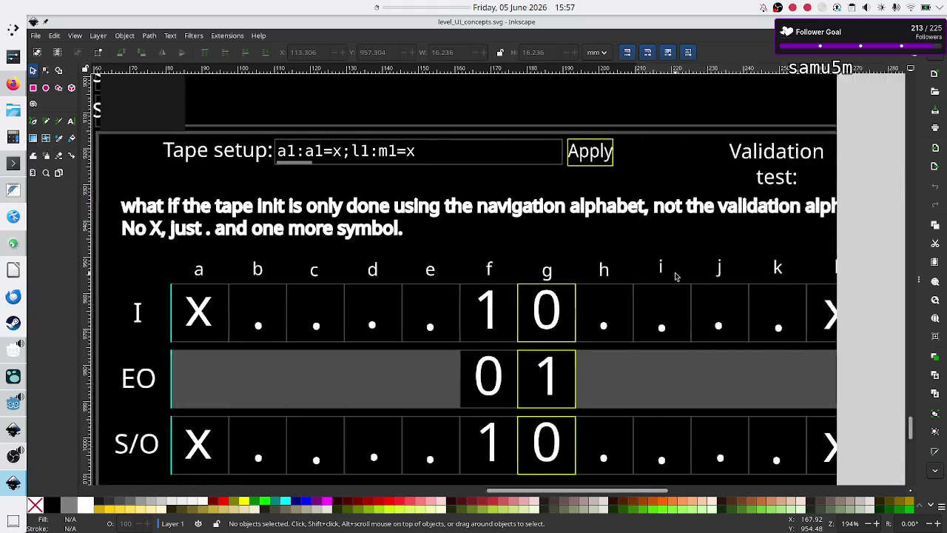
pyautogui.hscroll(-7, 676, 276)
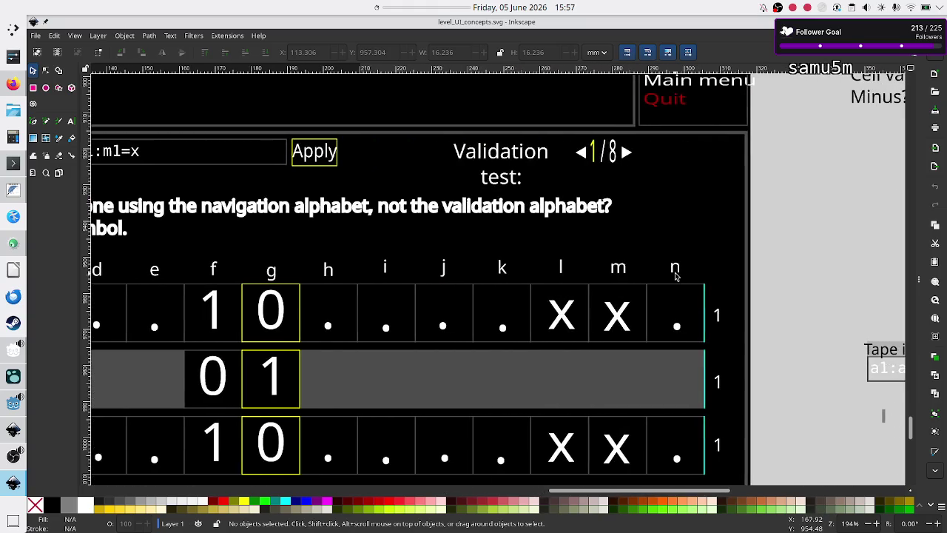
pyautogui.hscroll(-10, 675, 276)
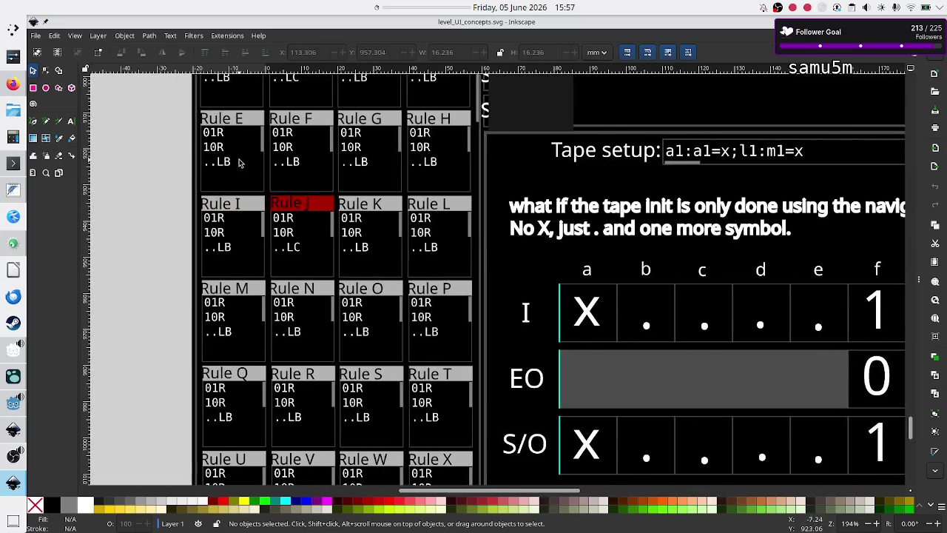
pyautogui.hscroll(9, 648, 296)
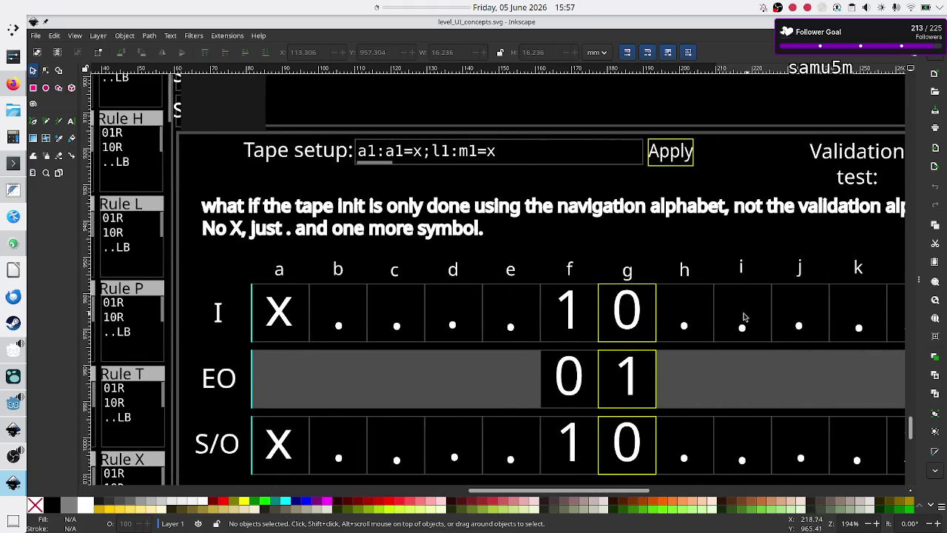
# Step: Delete the cell's coord line from the notes
pyautogui.hotkey('alt', 'Tab')
pyautogui.press('Up')
pyautogui.press('Up')
pyautogui.press('Down')
pyautogui.press('Down')
pyautogui.press('Home')
pyautogui.hotkey('shift', 'Down')
pyautogui.hotkey('shift', 'Left')
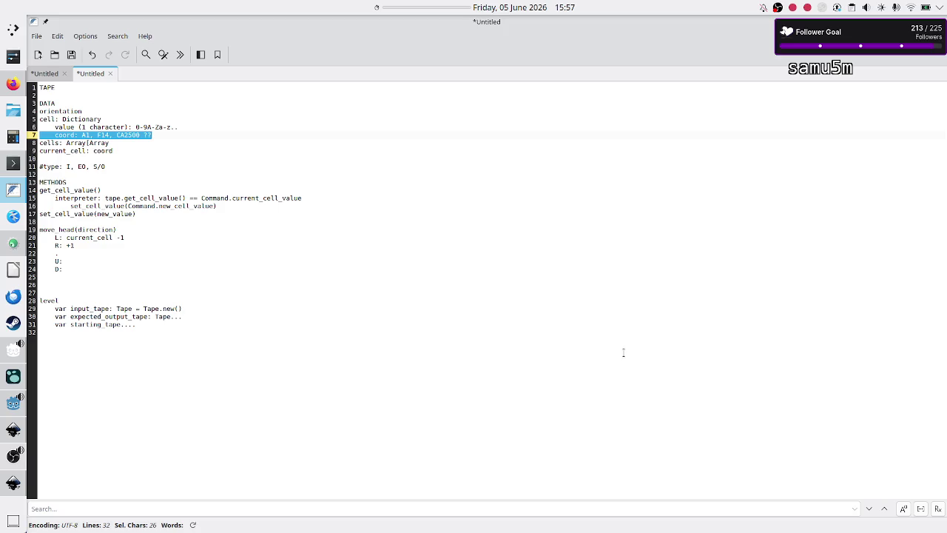
pyautogui.press('BackSpace')
pyautogui.press('BackSpace')
pyautogui.press('Down')
pyautogui.press('Down')
pyautogui.press('Down')
# Step: Rename the level section heading to 'UI code'
pyautogui.press('Down')
pyautogui.press('Down')
pyautogui.press('Down')
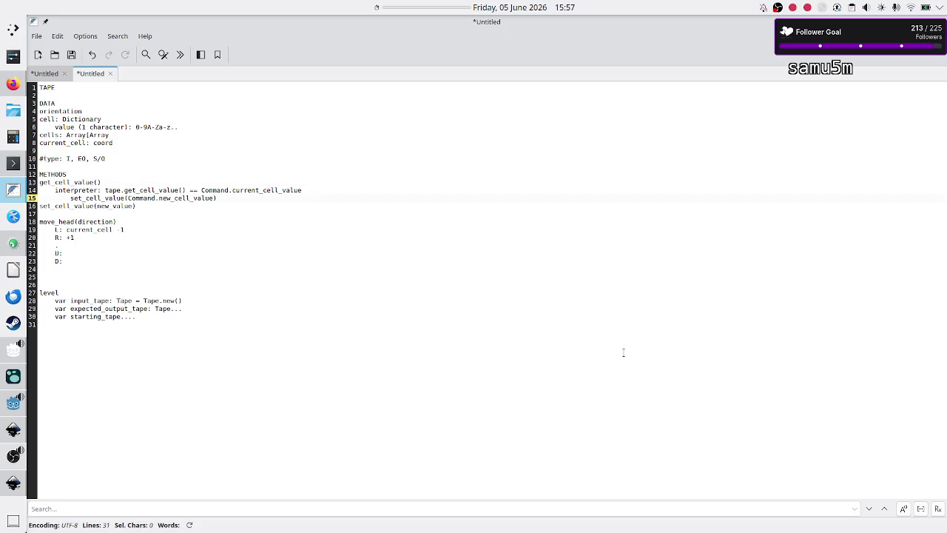
pyautogui.press('Down')
pyautogui.press('Down')
pyautogui.press('Down')
pyautogui.press('Down')
pyautogui.press('End')
pyautogui.press('Return')
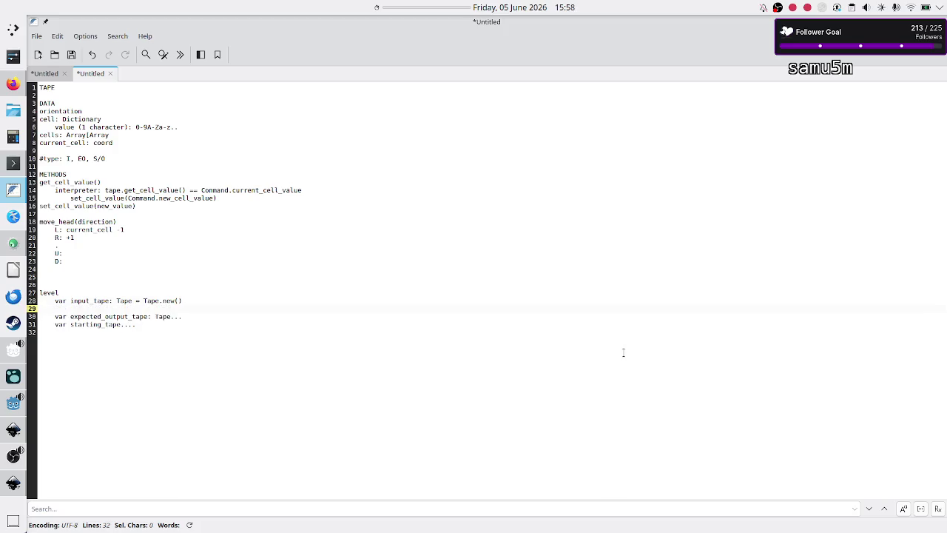
pyautogui.press('BackSpace')
pyautogui.press('Up')
pyautogui.press('Up')
pyautogui.press('BackSpace')
pyautogui.press('BackSpace')
pyautogui.press('BackSpace')
pyautogui.write('UI')
pyautogui.write(' code')
# Step: Add the note 'mapping matrix indexes to Excel like coord' under the UI code heading
pyautogui.press('Down')
pyautogui.hotkey('shift', 'Down')
pyautogui.hotkey('shift', 'Down')
pyautogui.hotkey('shift', 'Down')
pyautogui.press('Up')
pyautogui.press('Up')
pyautogui.press('Return')
pyautogui.press('Return')
pyautogui.press('Up')
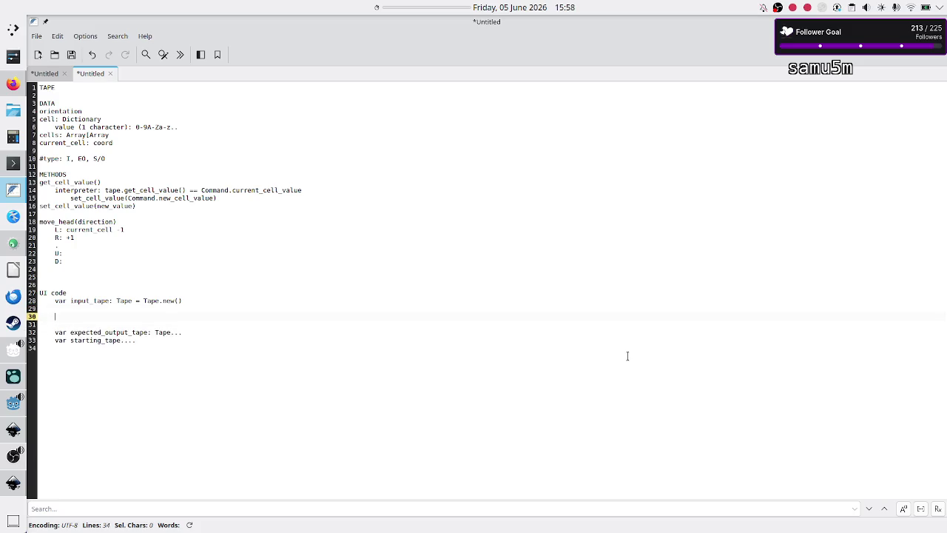
pyautogui.write('mapping ')
pyautogui.write('2D')
pyautogui.write(' index')
pyautogui.press('BackSpace')
pyautogui.press('BackSpace')
pyautogui.press('BackSpace')
pyautogui.press('BackSpace')
pyautogui.press('BackSpace')
pyautogui.press('BackSpace')
pyautogui.write('matrix indexes to')
pyautogui.write(' Ex')
pyautogui.write('cel like c')
pyautogui.write('oord')
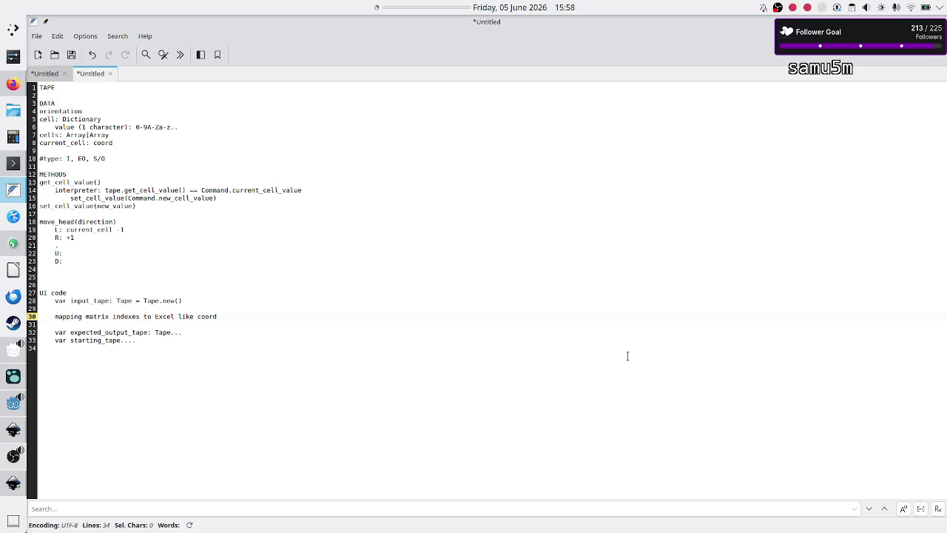
# Step: Write the example '[0][0] -> A1' below the note, comparing against the Inkscape tape mockup
pyautogui.press('Return')
pyautogui.write('[][]')
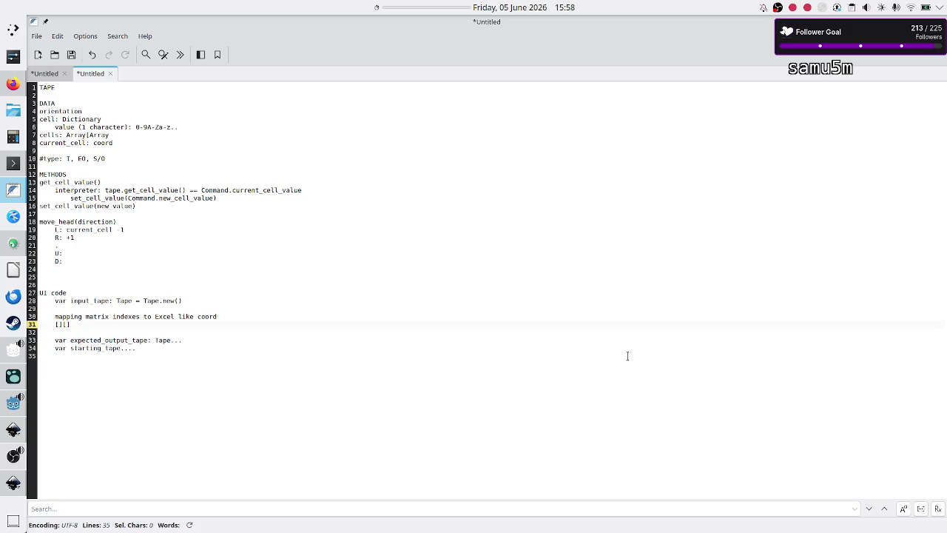
pyautogui.write('0')
pyautogui.press('Right')
pyautogui.press('Right')
pyautogui.write('0')
pyautogui.press('Right')
pyautogui.write('>')
pyautogui.hotkey('alt', 'Tab')
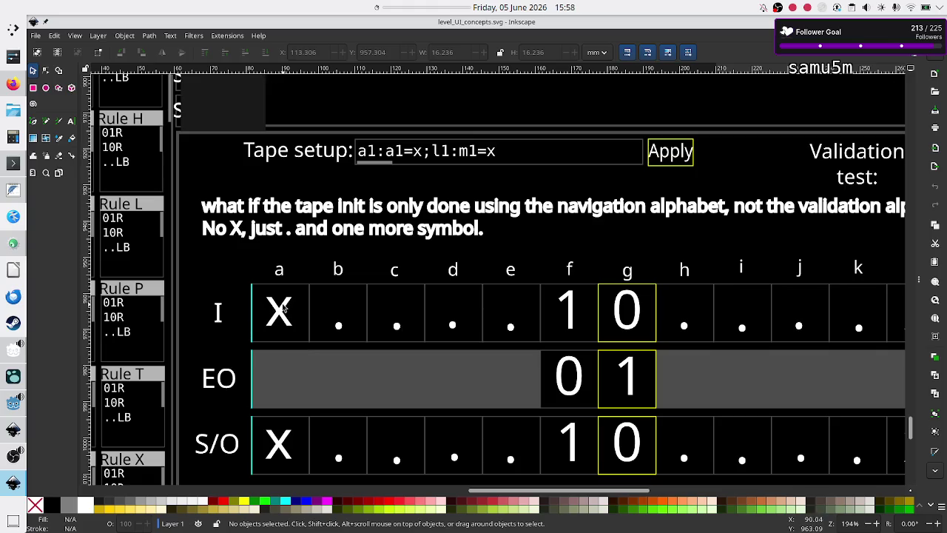
pyautogui.hotkey('alt', 'Tab')
pyautogui.write('A1')
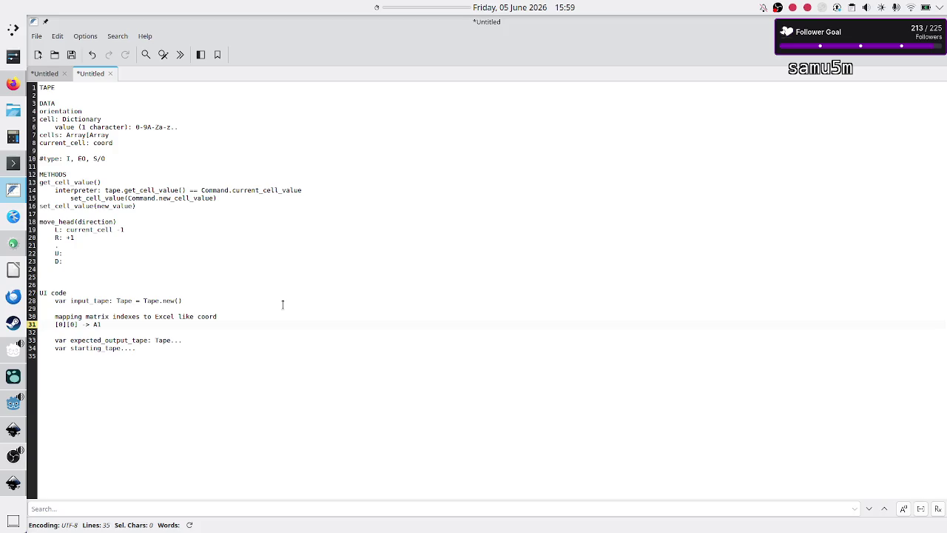
pyautogui.press('Right')
pyautogui.press('Right')
pyautogui.press('Right')
pyautogui.hotkey('shift', 'Right')
pyautogui.hotkey('shift', 'Right')
pyautogui.hotkey('alt', 'Tab')
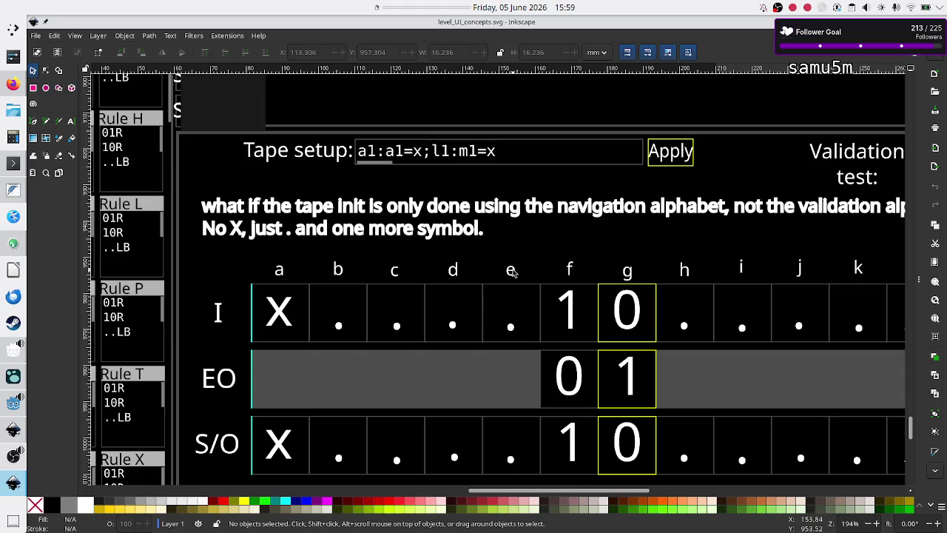
# Step: Pan around the Inkscape tape table mockup, then bring the FeatherPad TAPE notes forward
pyautogui.hscroll(10, 512, 271)
pyautogui.hscroll(-15, 513, 271)
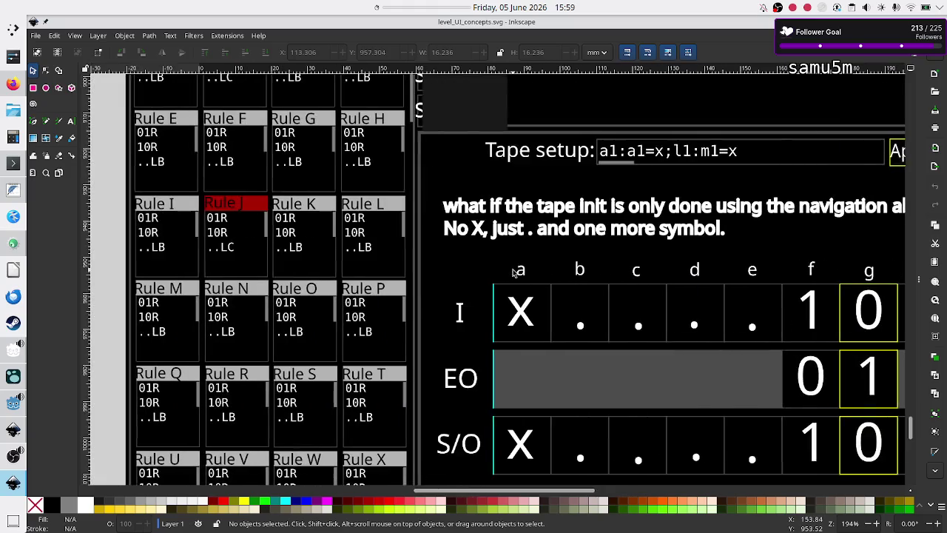
pyautogui.hscroll(-5, 513, 271)
pyautogui.hscroll(11, 513, 271)
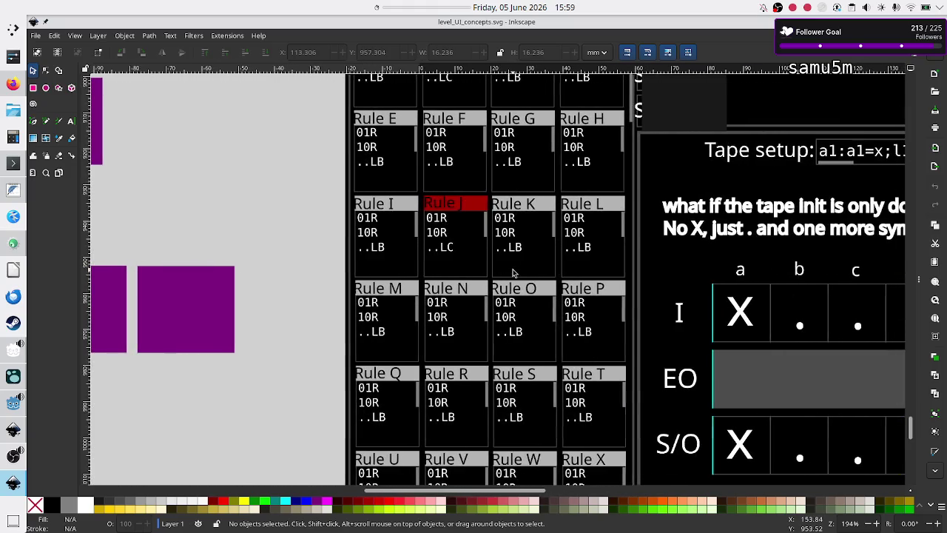
pyautogui.hscroll(1, 513, 272)
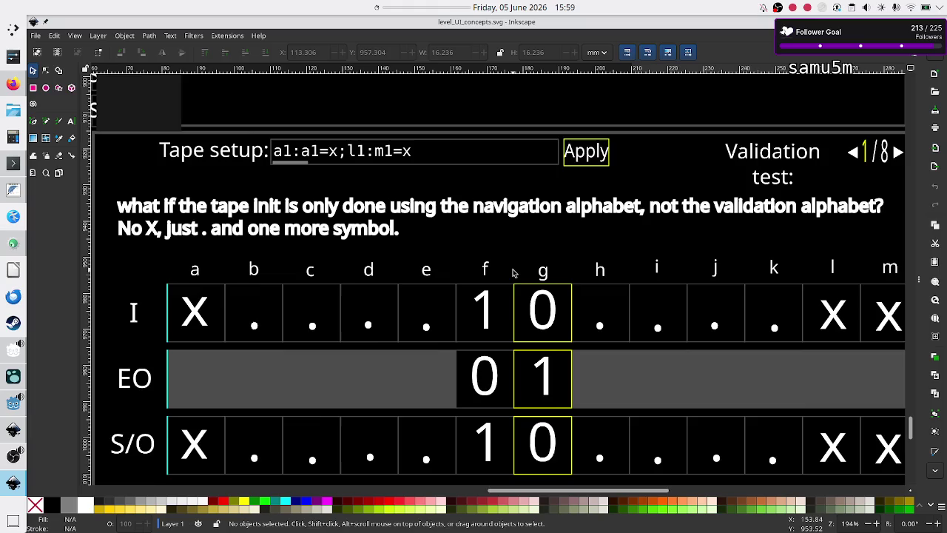
pyautogui.hscroll(-1, 513, 272)
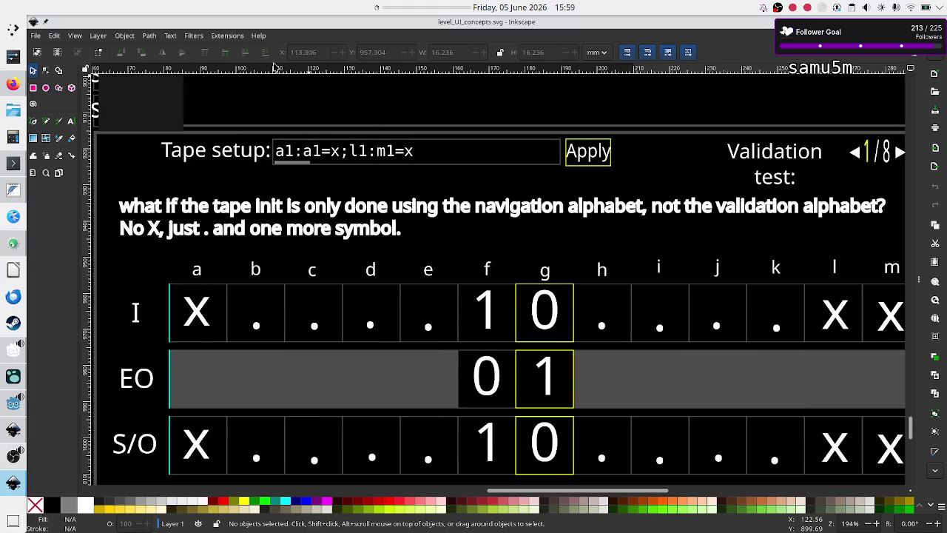
pyautogui.scroll(3, 270, 236)
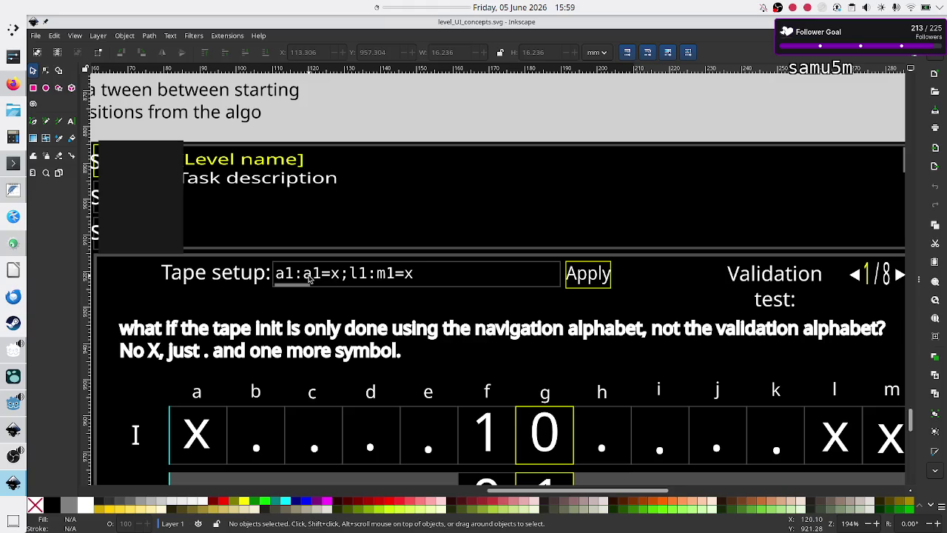
pyautogui.scroll(-3, 419, 366)
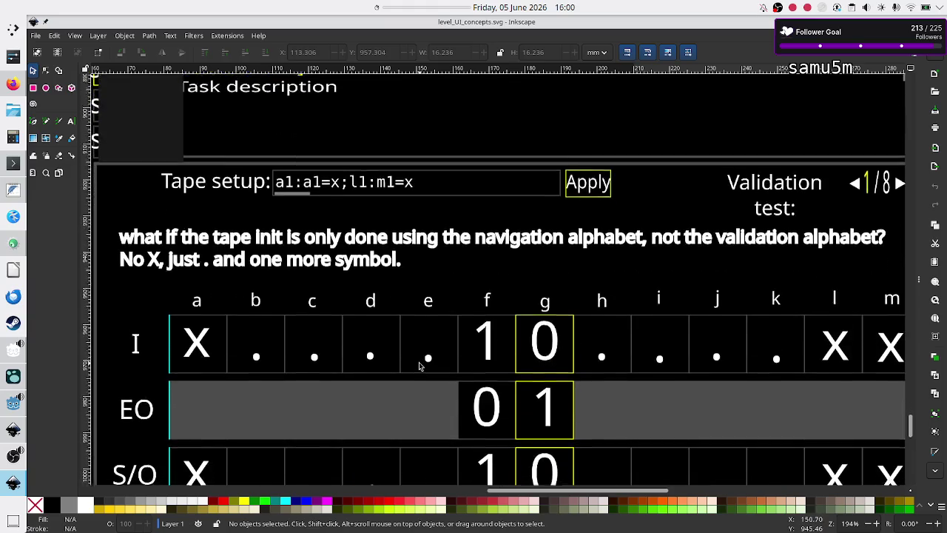
pyautogui.scroll(-5, 418, 366)
pyautogui.scroll(2, 419, 365)
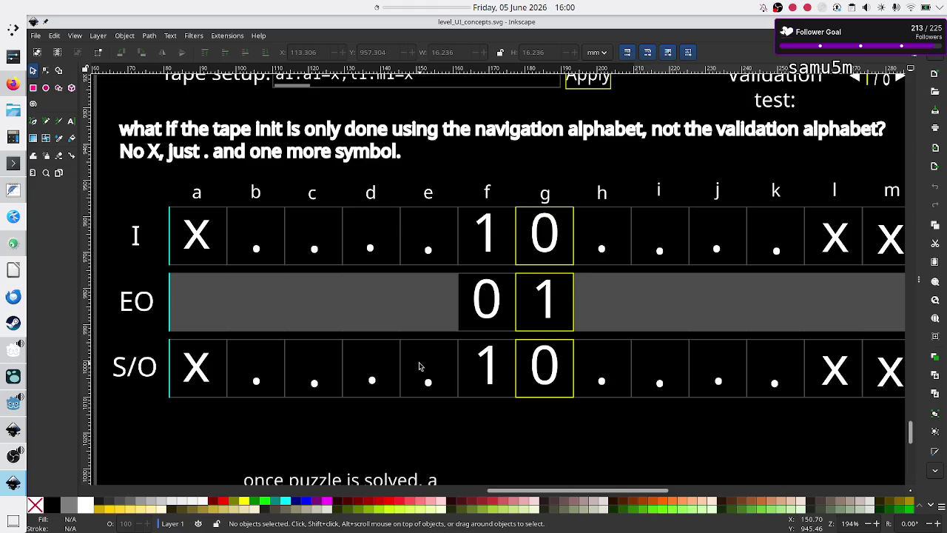
pyautogui.click(4, 194)
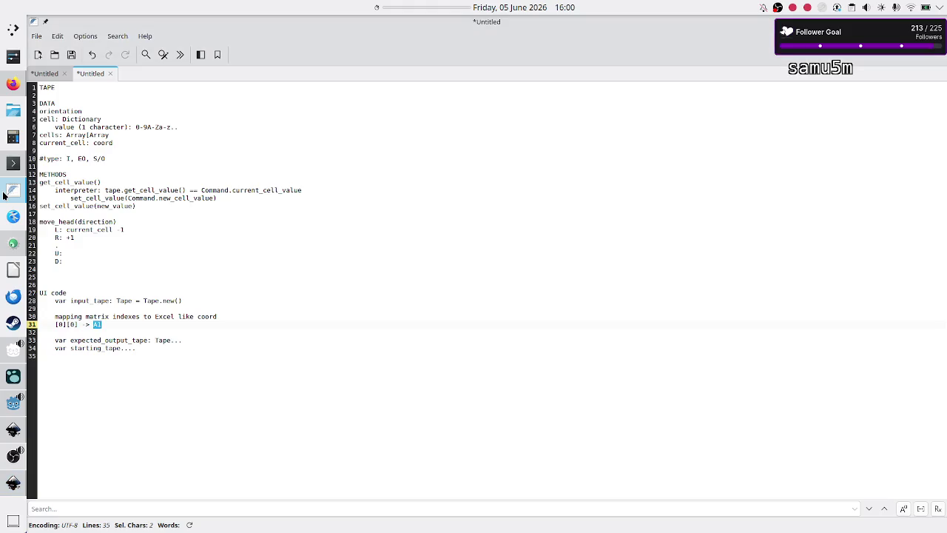
# Step: Clear the A1 selection, put the cursor on the METHODS line, and return to Inkscape
pyautogui.click(161, 381)
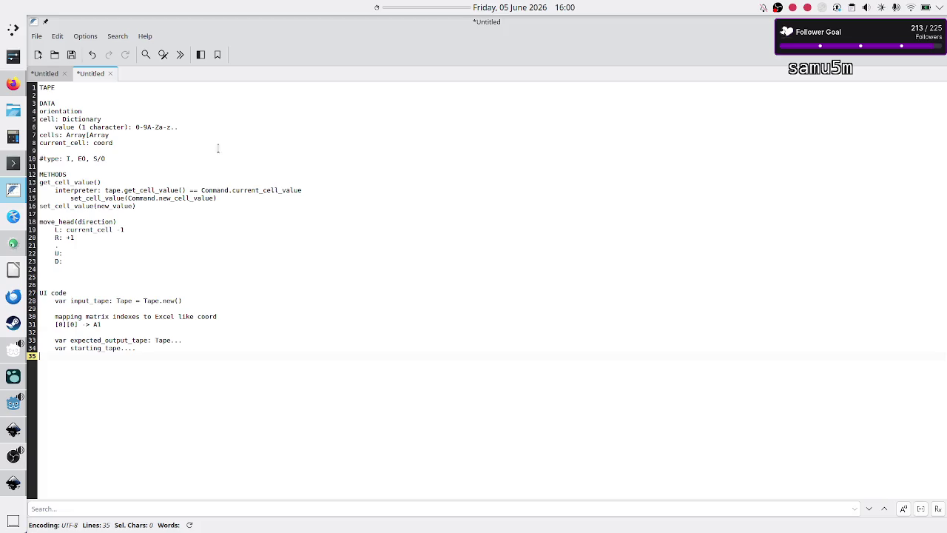
pyautogui.click(180, 173)
pyautogui.hotkey('alt', 'Tab')
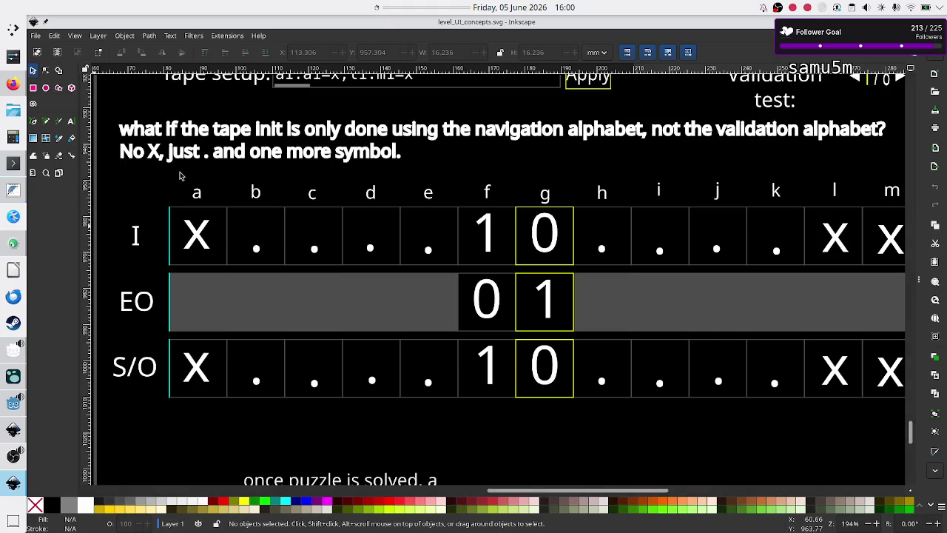
pyautogui.scroll(5, 228, 210)
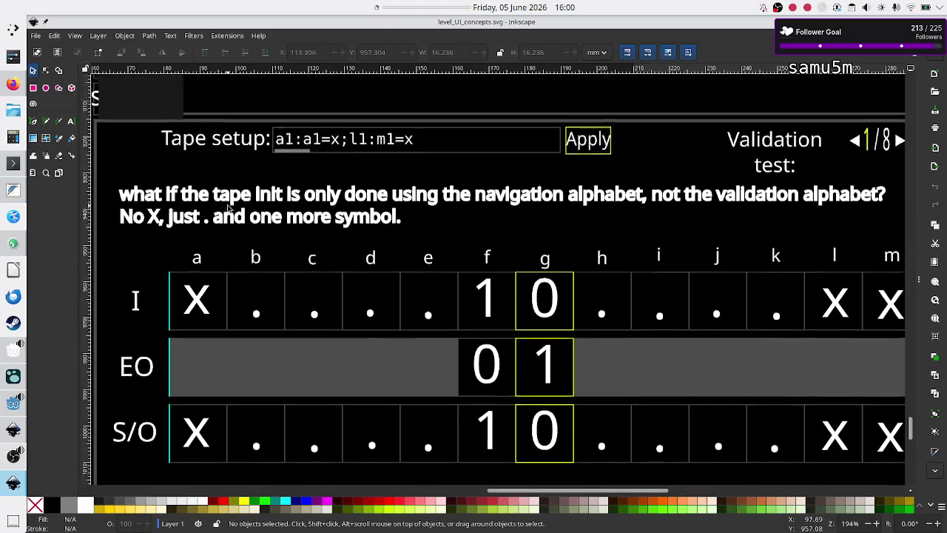
# Step: Scroll across the Inkscape tape grid and rules panel, then return to the FeatherPad notes
pyautogui.scroll(-2, 229, 156)
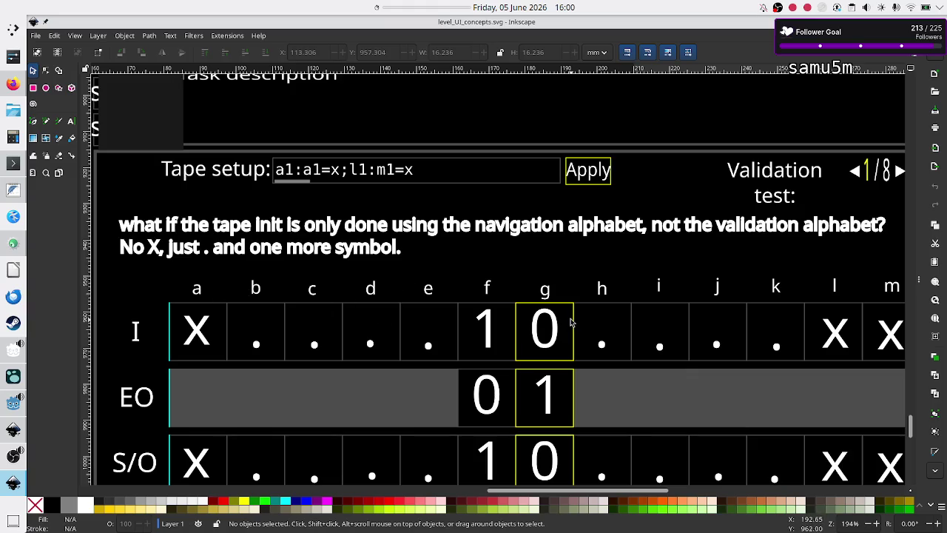
pyautogui.hscroll(6, 689, 309)
pyautogui.hscroll(-5, 689, 309)
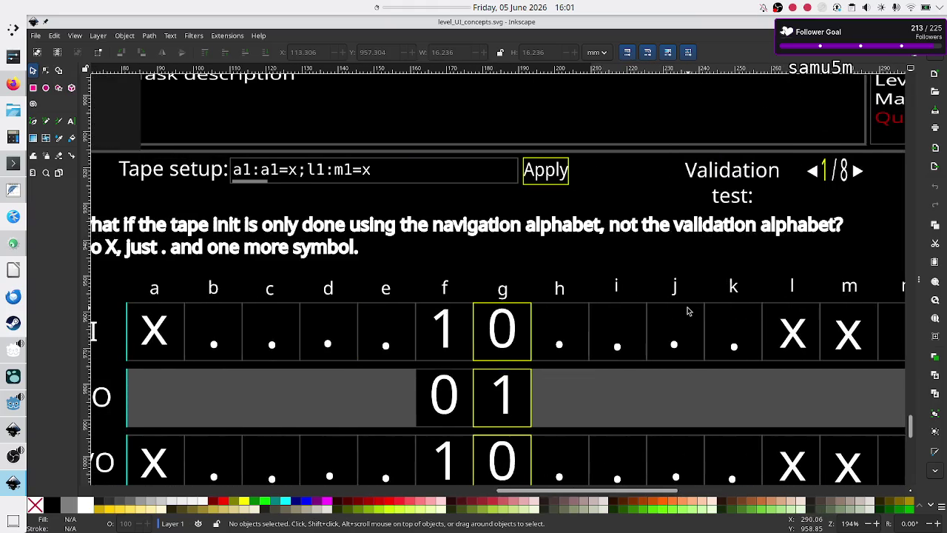
pyautogui.hscroll(4, 839, 304)
pyautogui.hscroll(2, 839, 305)
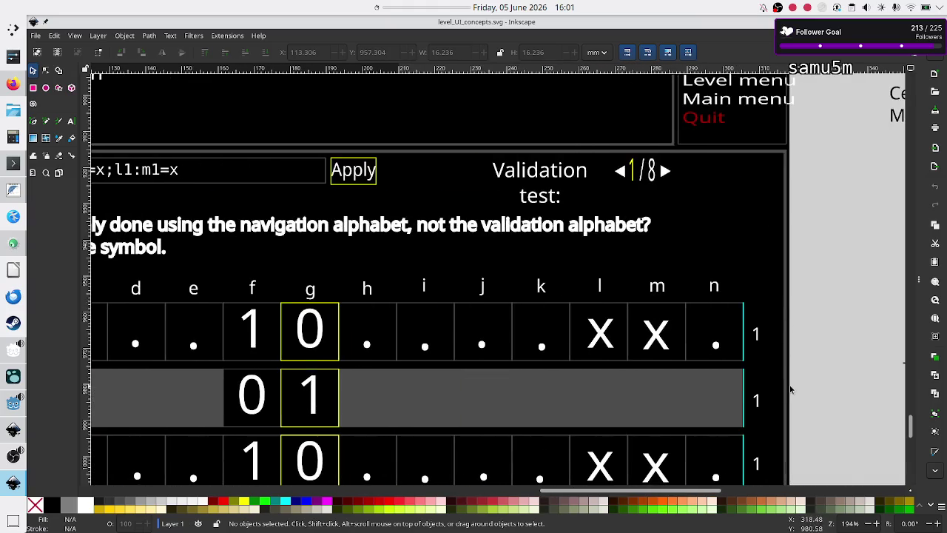
pyautogui.hscroll(-9, 545, 289)
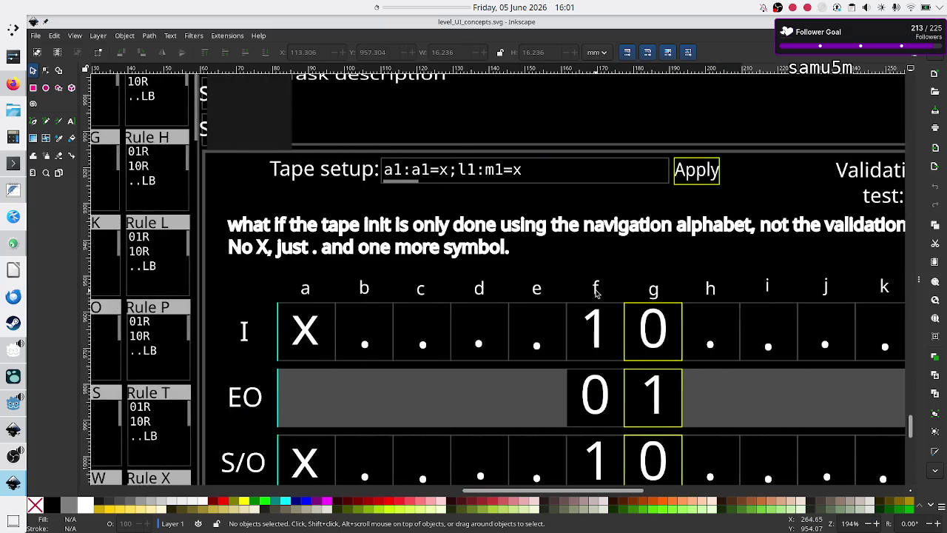
pyautogui.hscroll(-4, 597, 293)
pyautogui.hscroll(-8, 597, 293)
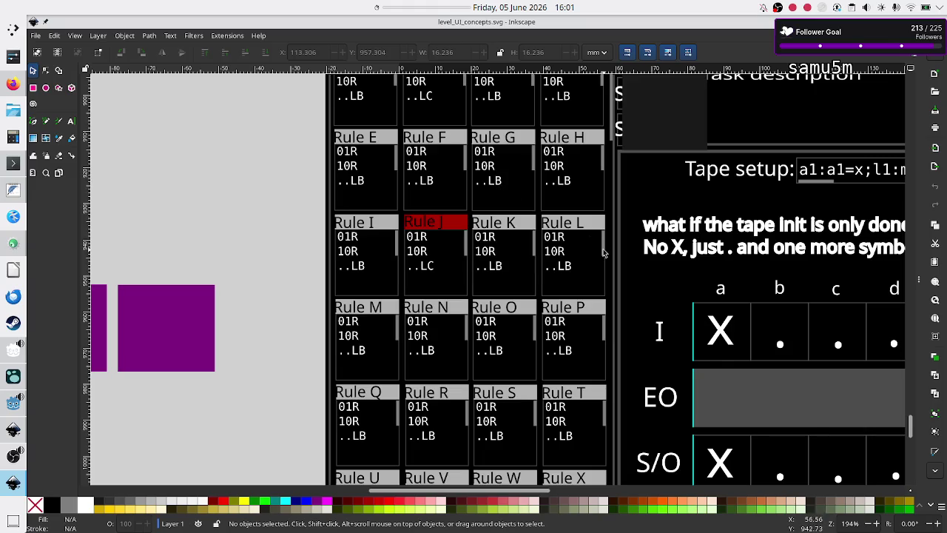
pyautogui.hscroll(4, 735, 311)
pyautogui.hscroll(6, 735, 312)
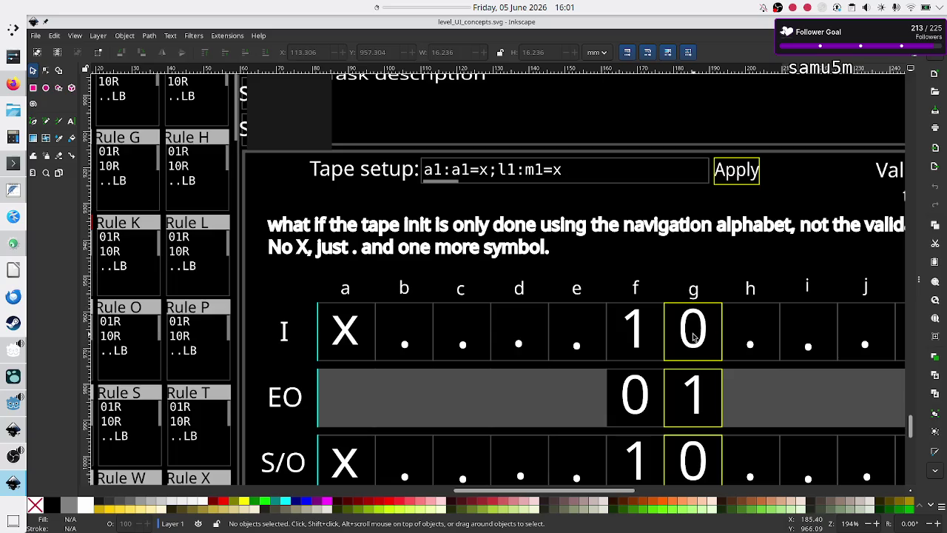
pyautogui.hotkey('alt', 'Tab')
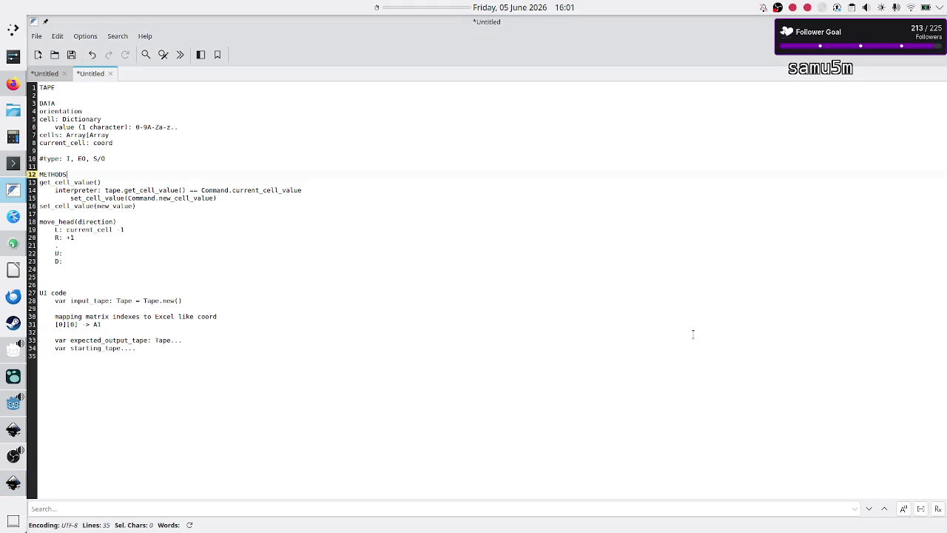
# Step: Redefine cell as a String holding one character
pyautogui.click(234, 126)
pyautogui.press('Up')
pyautogui.press('BackSpace')
pyautogui.press('BackSpace')
pyautogui.press('BackSpace')
pyautogui.write('tring')
pyautogui.press('Down')
pyautogui.press('Left')
pyautogui.press('Left')
pyautogui.press('BackSpace')
pyautogui.press('BackSpace')
pyautogui.press('BackSpace')
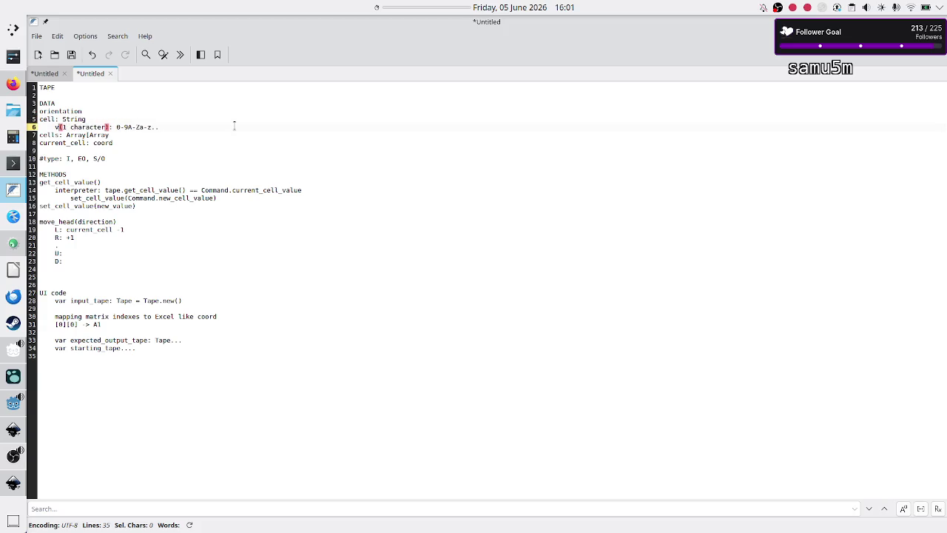
pyautogui.press('BackSpace')
pyautogui.press('BackSpace')
pyautogui.press('BackSpace')
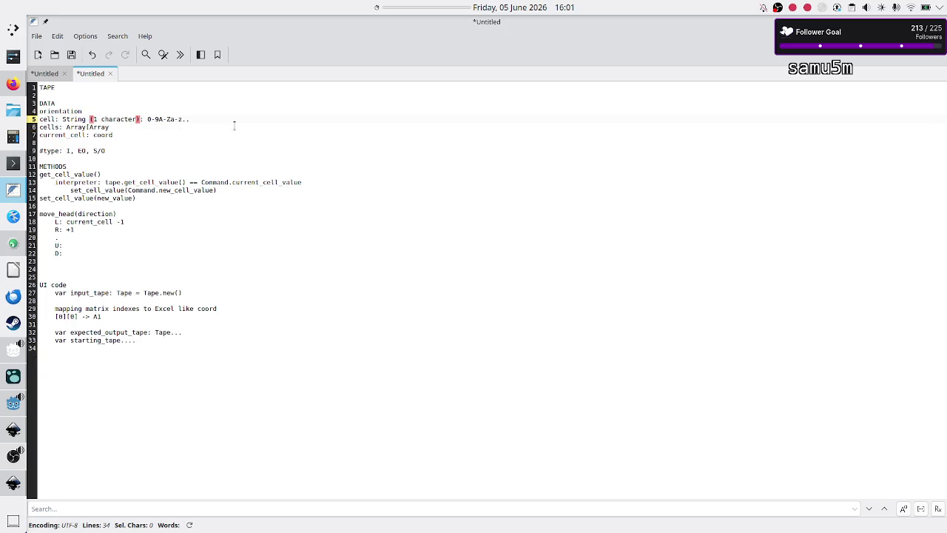
# Step: Make cells Array[Array] and describe current_cell as a matrix coord that starts at [0][0]
pyautogui.press('Up')
pyautogui.press('Down')
pyautogui.press('Down')
pyautogui.press('Down')
pyautogui.hotkey('shift', 'Home')
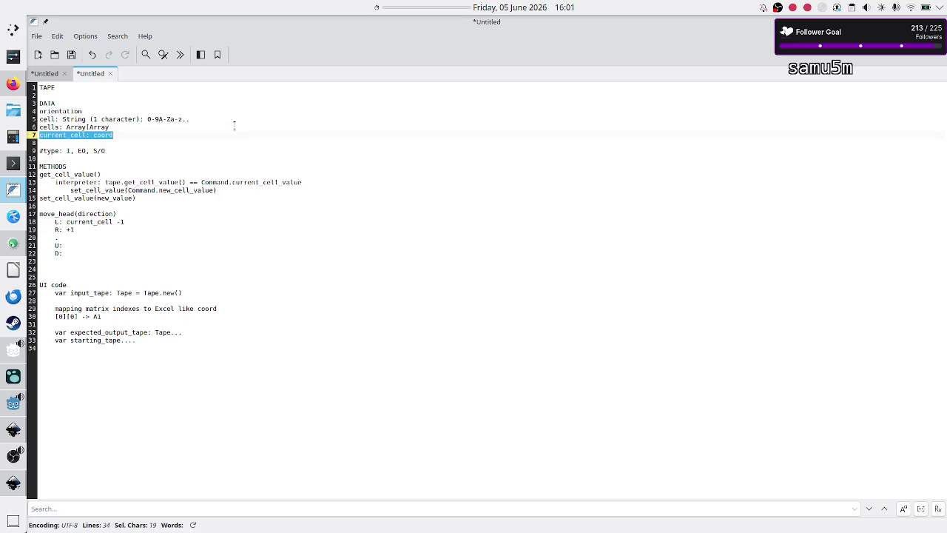
pyautogui.press('Right')
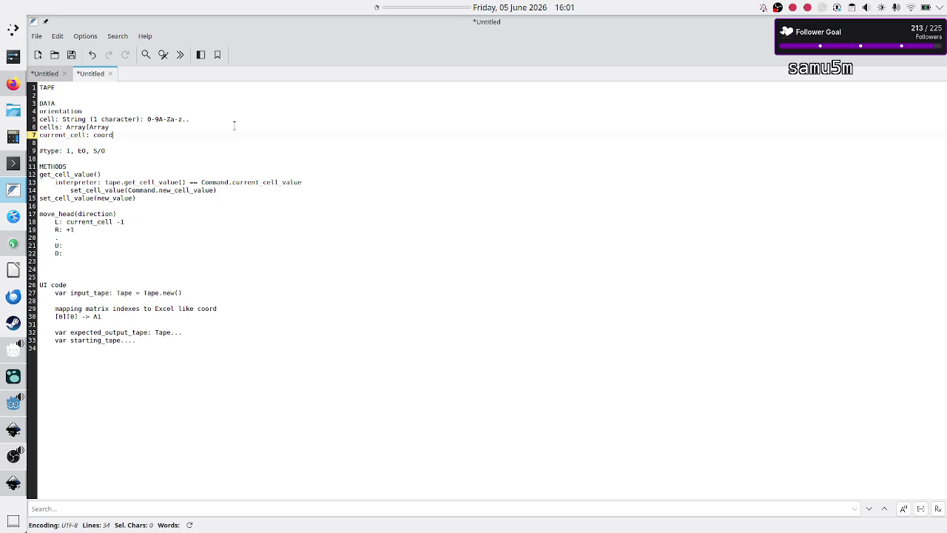
pyautogui.press('BackSpace')
pyautogui.write('matrix')
pyautogui.press('Up')
pyautogui.write(']')
pyautogui.press('Down')
pyautogui.write('tarts at []')
pyautogui.write('[]')
pyautogui.press('Left')
pyautogui.write('0')
pyautogui.press('Left')
pyautogui.press('Left')
pyautogui.press('Left')
pyautogui.write('0')
# Step: Replace current_cell with [][] on the L movement line
pyautogui.press('Down')
pyautogui.press('Down')
pyautogui.press('Down')
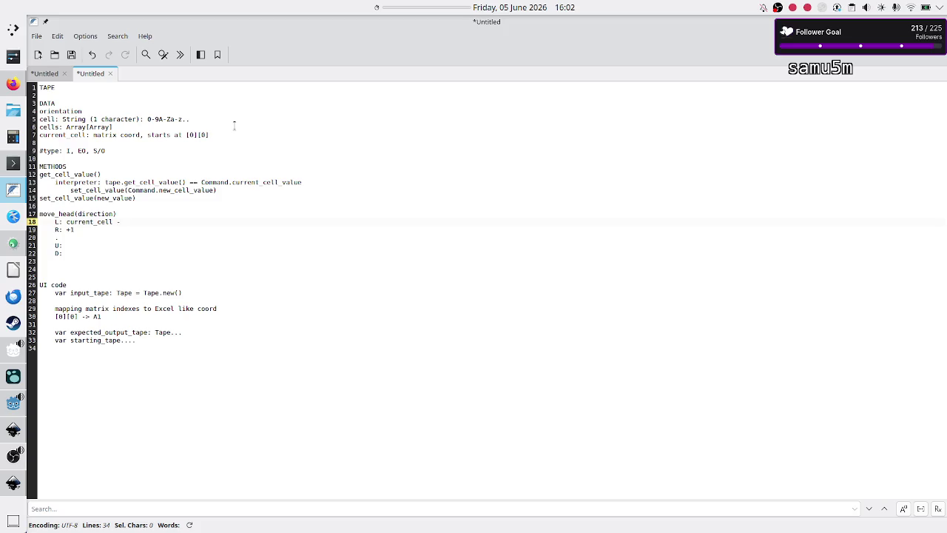
pyautogui.press('BackSpace')
pyautogui.press('BackSpace')
pyautogui.press('BackSpace')
pyautogui.write('[][]')
pyautogui.hotkey('alt', 'Tab')
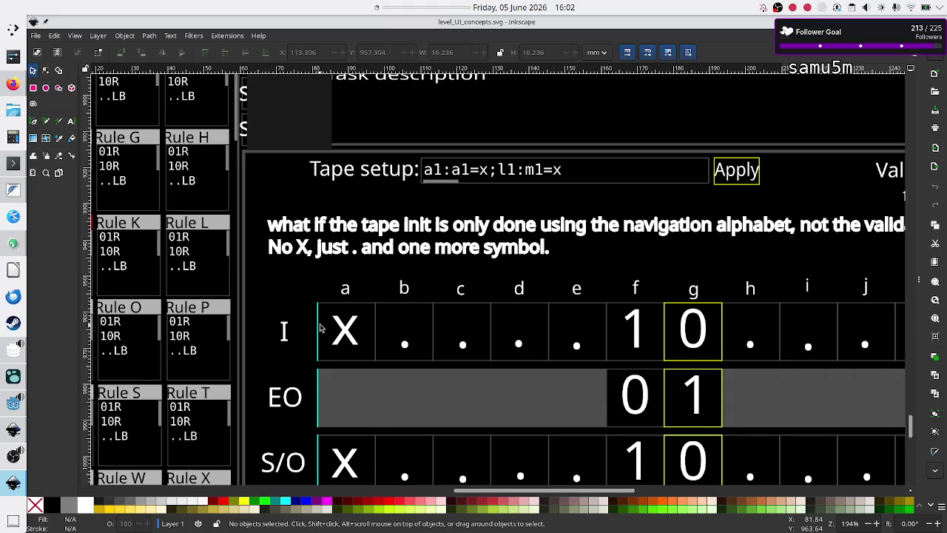
# Step: Append ': array of row' to the cells line, glancing at the Inkscape mockup midway
pyautogui.hotkey('alt', 'Tab')
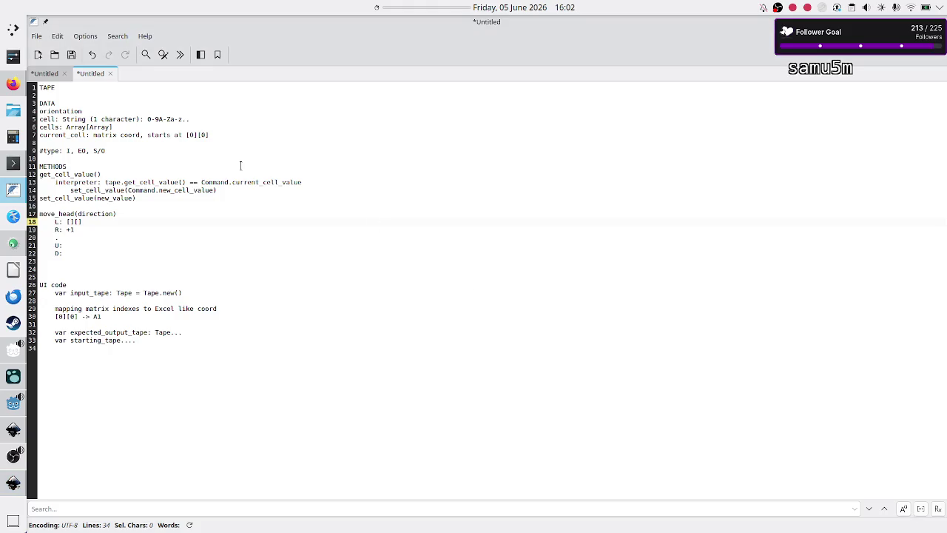
pyautogui.click(132, 126)
pyautogui.write(':')
pyautogui.hotkey('shift', 'Right')
pyautogui.hotkey('shift', 'Right')
pyautogui.hotkey('shift', 'Right')
pyautogui.hotkey('alt', 'Tab')
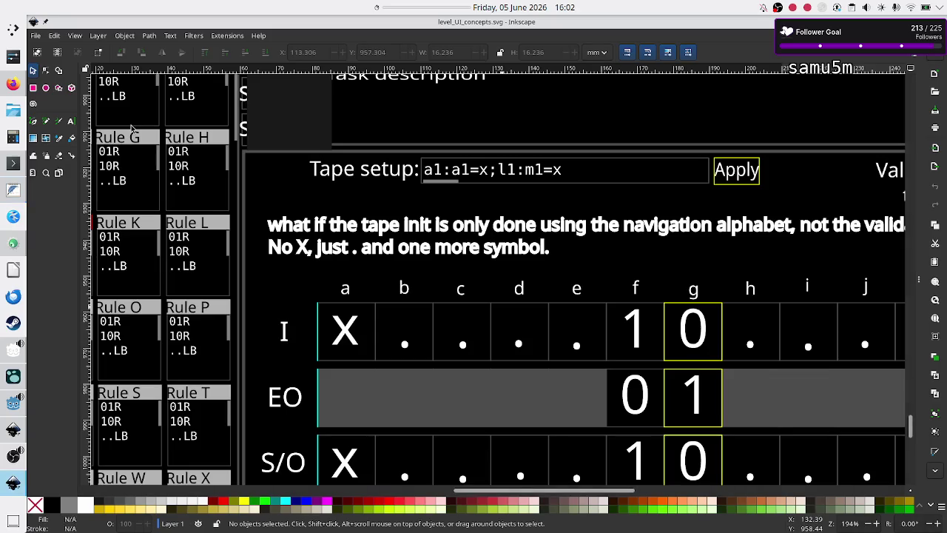
pyautogui.scroll(-3, 257, 255)
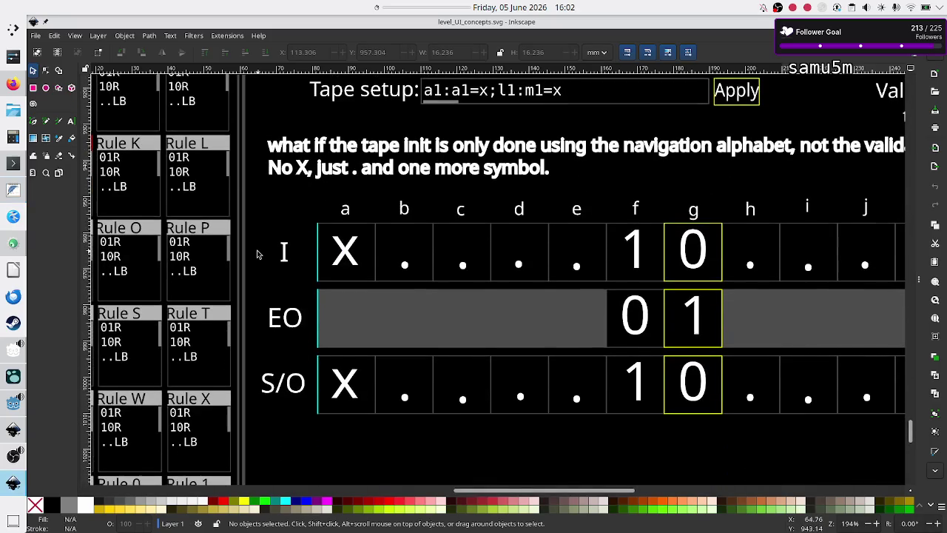
pyautogui.scroll(1, 258, 254)
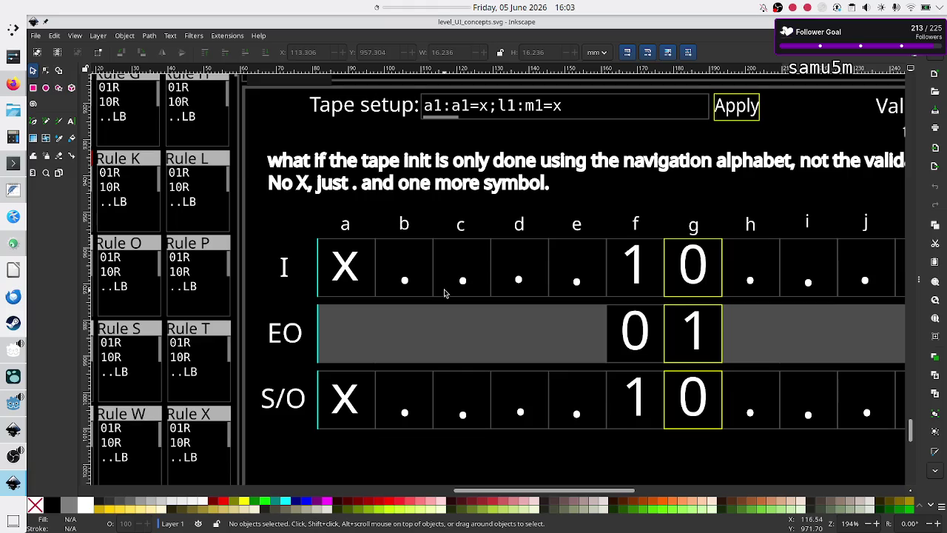
pyautogui.hotkey('alt', 'Tab')
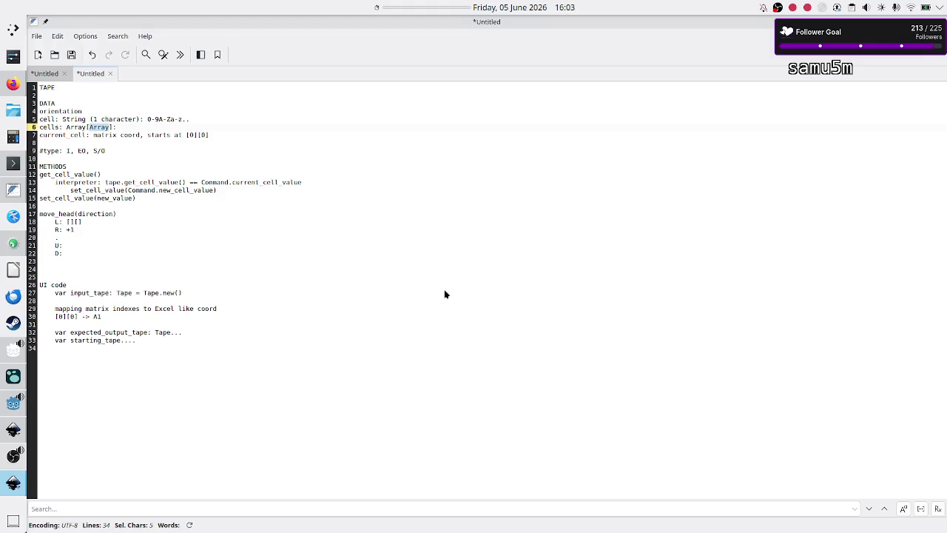
pyautogui.write(' array of rows')
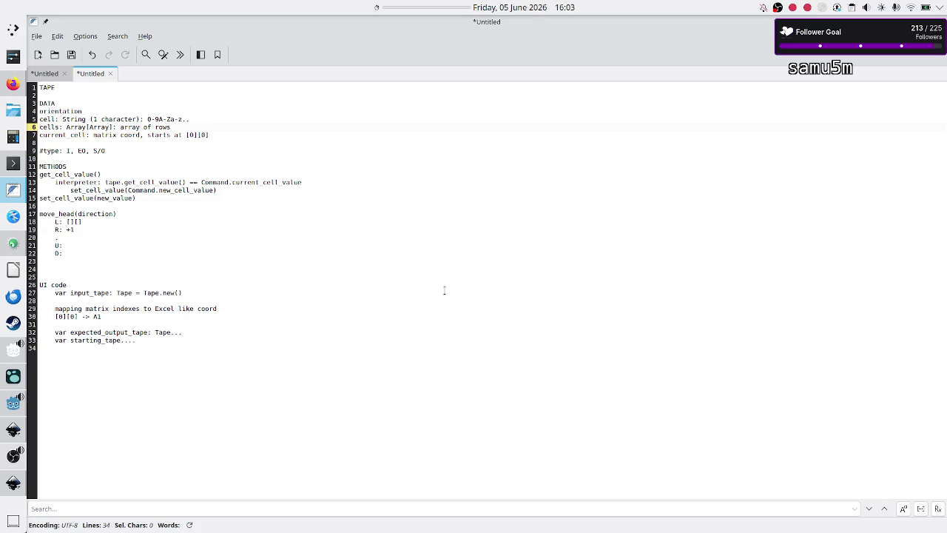
# Step: Select and deselect the 0 in Inkscape tape cell g, then return to the notes
pyautogui.hotkey('alt', 'Tab')
pyautogui.hotkey('alt', 'Tab')
pyautogui.hotkey('alt', 'Tab')
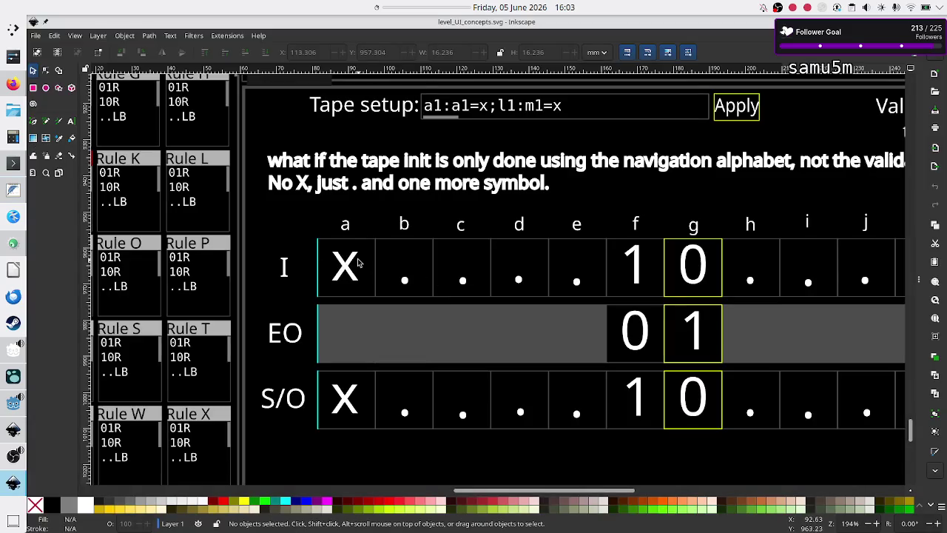
pyautogui.click(689, 267)
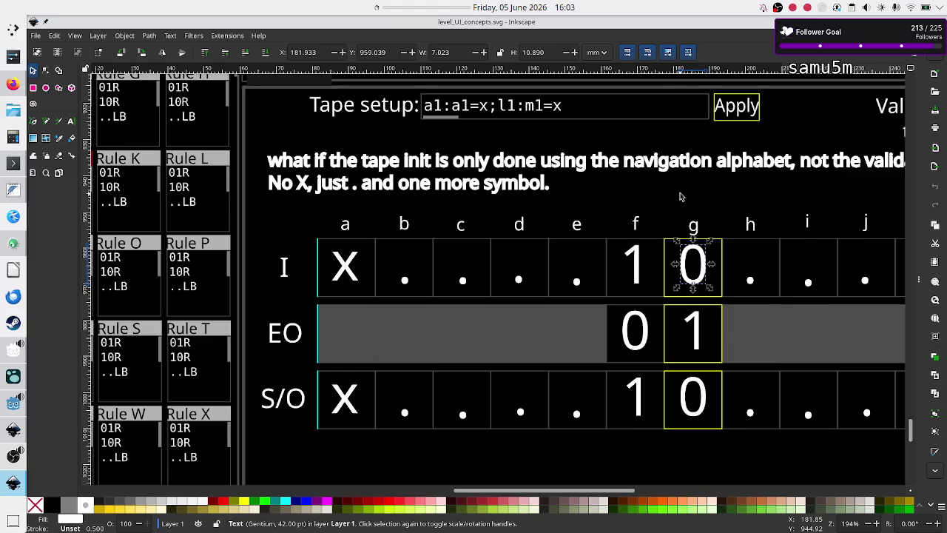
pyautogui.click(681, 196)
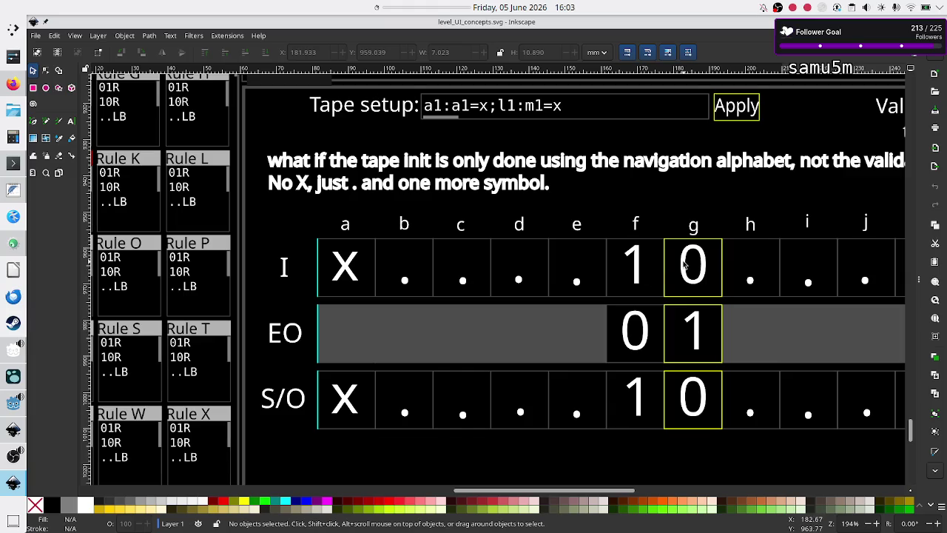
pyautogui.hotkey('alt', 'Tab')
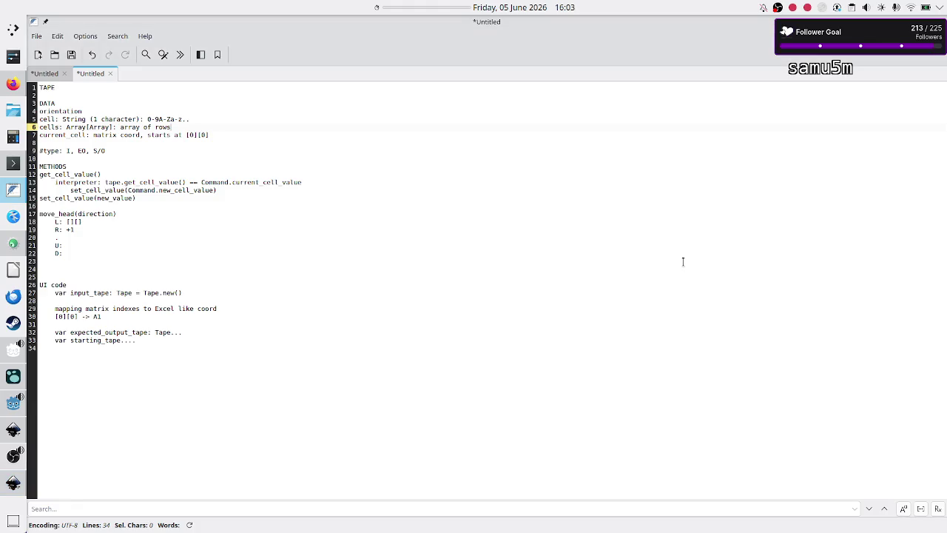
# Step: Rewrite line 6 so cells are described as 'rows[0] = [] columns'
pyautogui.press('BackSpace')
pyautogui.press('BackSpace')
pyautogui.press('BackSpace')
pyautogui.write('rows[]')
pyautogui.write('0')
pyautogui.press('Right')
pyautogui.write('[]')
pyautogui.write(' columns')
# Step: After checking the Inkscape tape mockup, change the L move to the offset [][-1]
pyautogui.hotkey('alt', 'Tab')
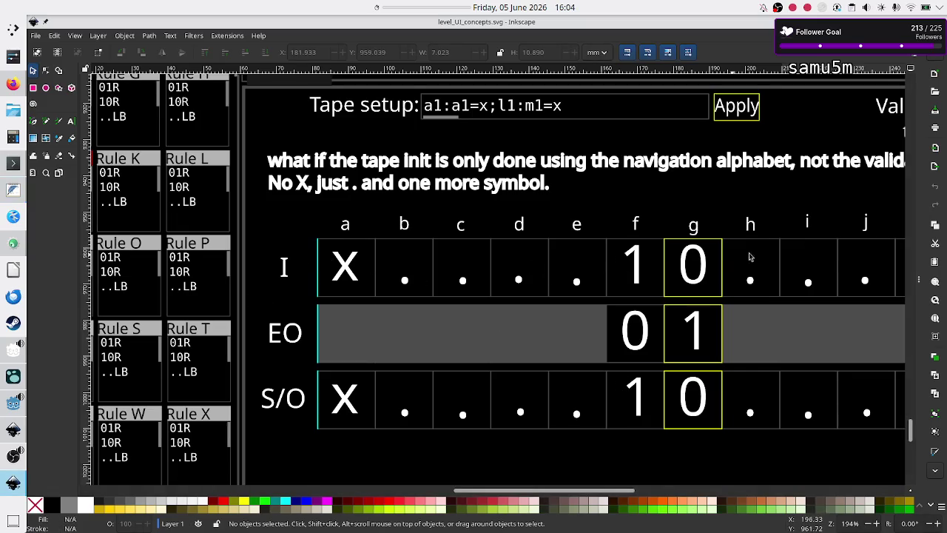
pyautogui.hscroll(8, 825, 256)
pyautogui.hscroll(-15, 826, 257)
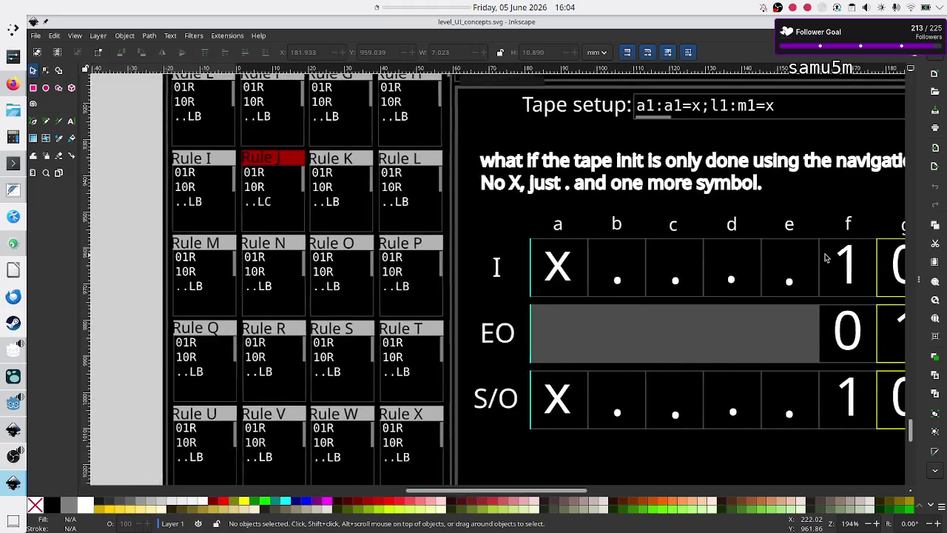
pyautogui.hscroll(5, 826, 256)
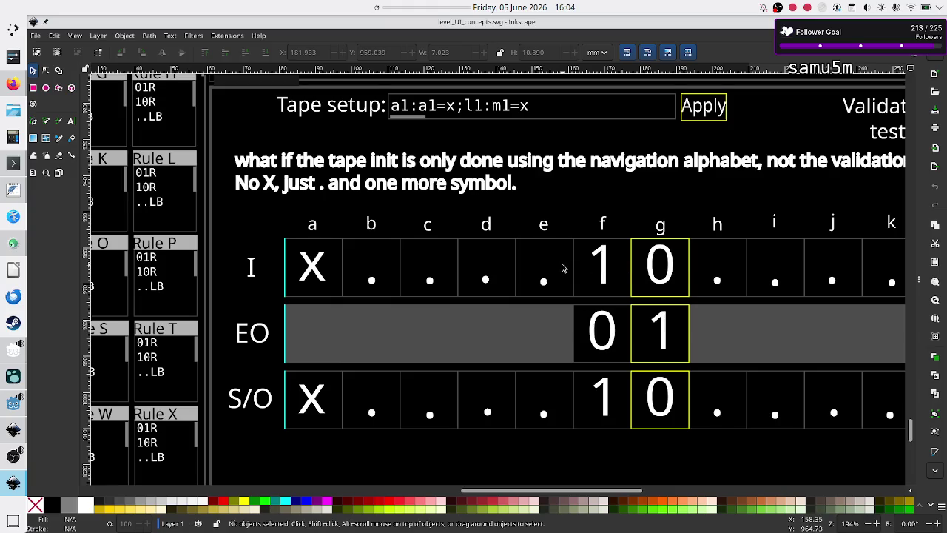
pyautogui.hotkey('alt', 'Tab')
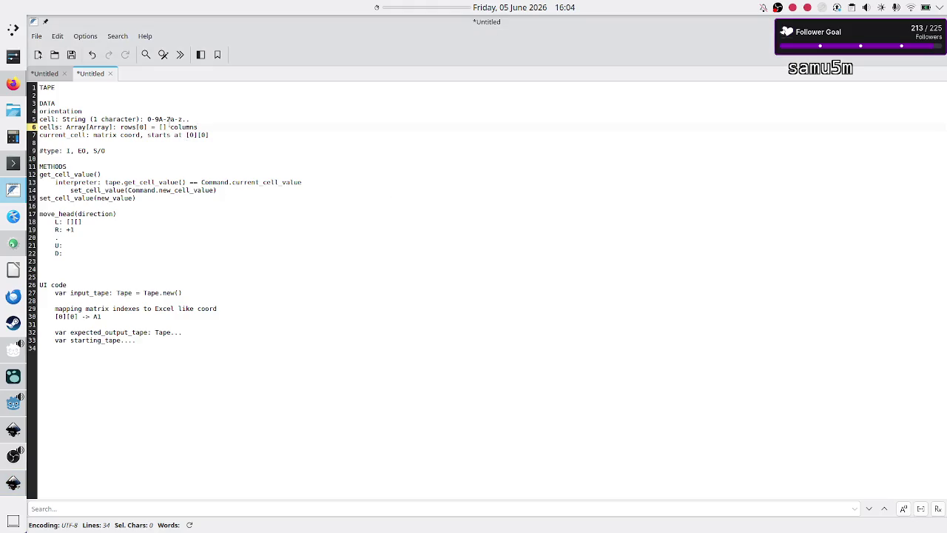
pyautogui.moveTo(167, 127); pyautogui.dragTo(159, 126)
pyautogui.click(86, 222)
pyautogui.write('-1')
# Step: Change the R move to [][+1] and the . move to [][]
pyautogui.press('Down')
pyautogui.press('BackSpace')
pyautogui.press('BackSpace')
pyautogui.write('[][]+')
pyautogui.hotkey('alt', 'Tab')
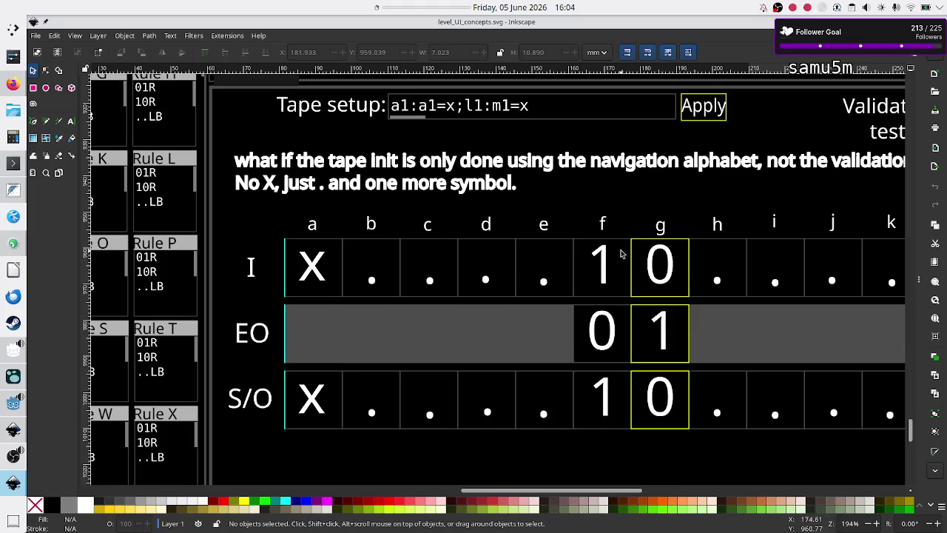
pyautogui.press('alt')
pyautogui.hotkey('alt', 'Tab')
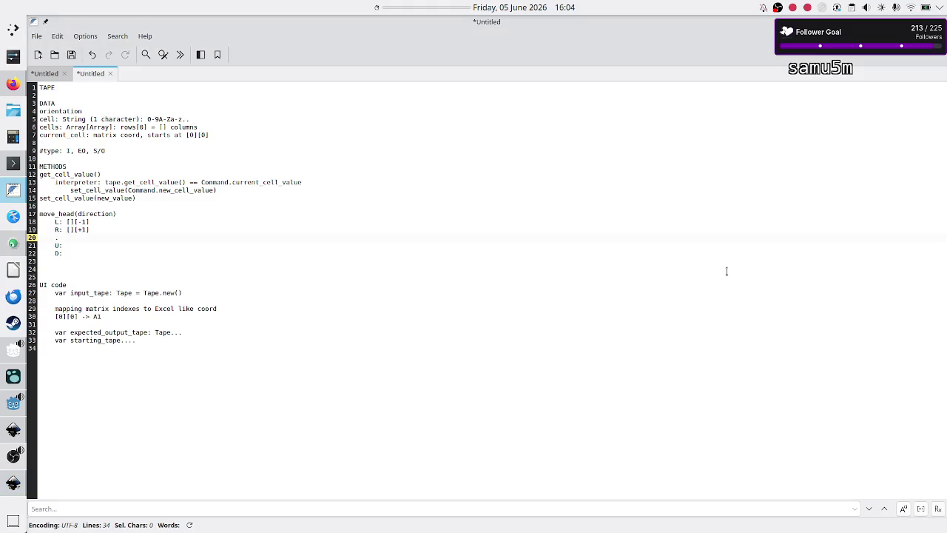
pyautogui.write('[][]')
pyautogui.press('Down')
pyautogui.hotkey('alt', 'Tab')
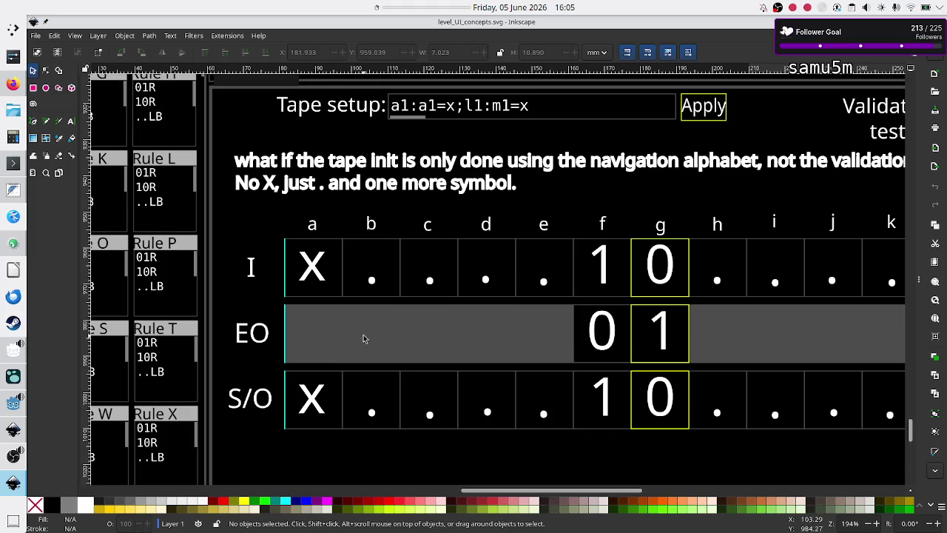
# Step: Write the U move as the row offset [-1][], checking the mockup
pyautogui.press('alt')
pyautogui.hotkey('alt', 'Tab')
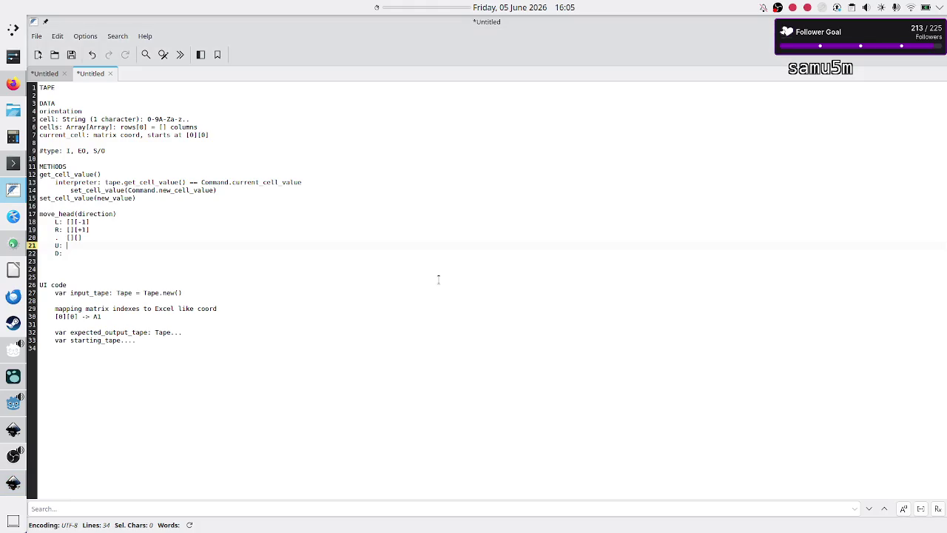
pyautogui.write('[]-1')
pyautogui.write('[]')
pyautogui.hotkey('alt', 'Tab')
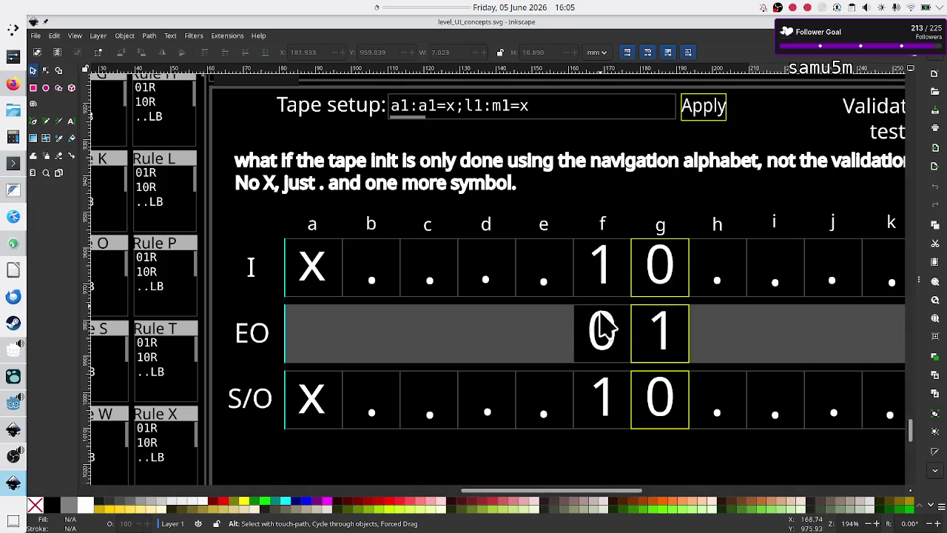
pyautogui.hotkey('alt', 'Tab')
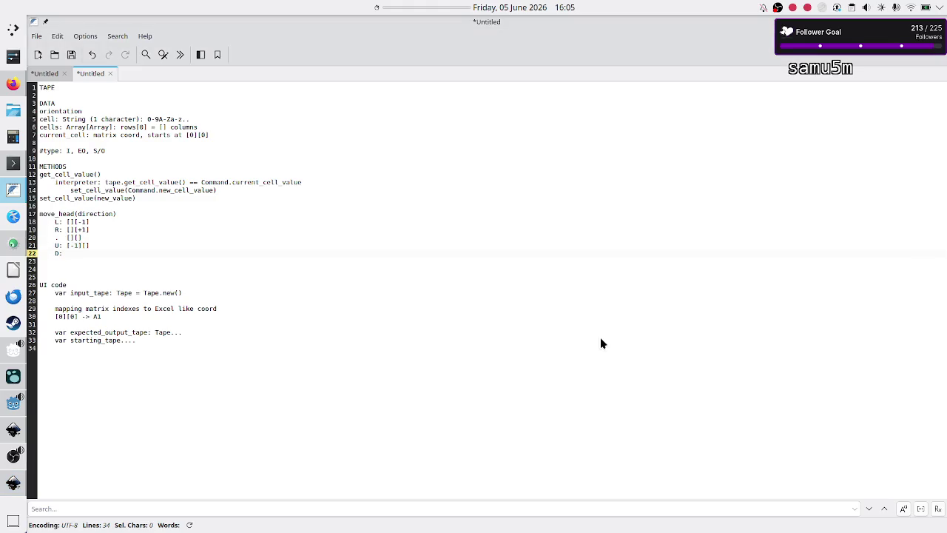
pyautogui.write('[][]')
# Step: Write the D move as the row offset [+1][]
pyautogui.hotkey('alt', 'Tab')
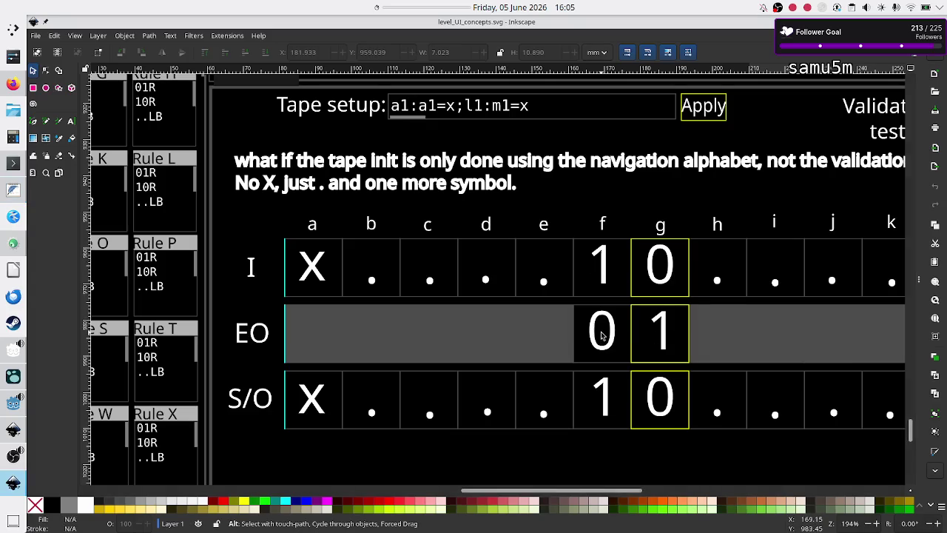
pyautogui.hotkey('alt', 'Tab')
pyautogui.write('+1')
pyautogui.press('Down')
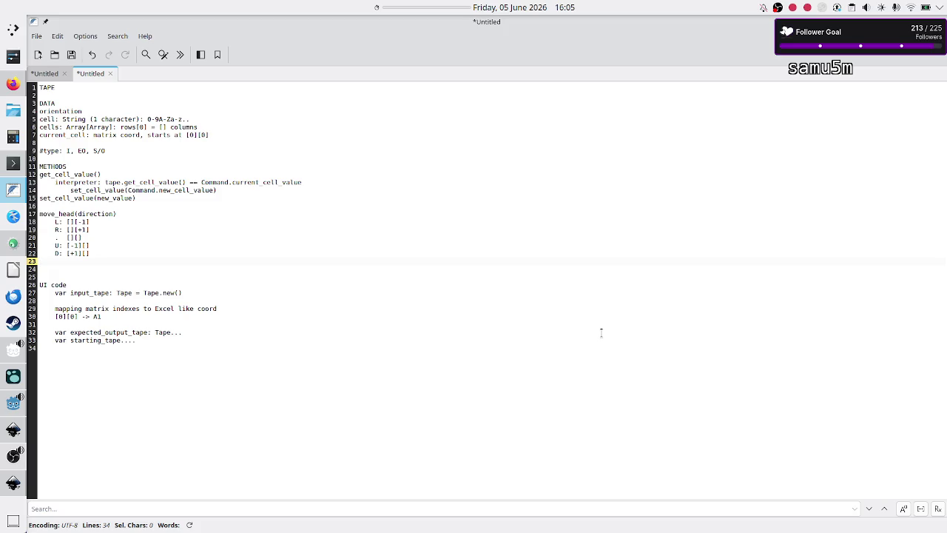
# Step: Go back to line 6 and start adding String to the cells type
pyautogui.press('Up')
pyautogui.press('Up')
pyautogui.press('Up')
pyautogui.press('Up')
pyautogui.press('Up')
pyautogui.press('Right')
pyautogui.press('Right')
pyautogui.press('Right')
pyautogui.write('[Strin')
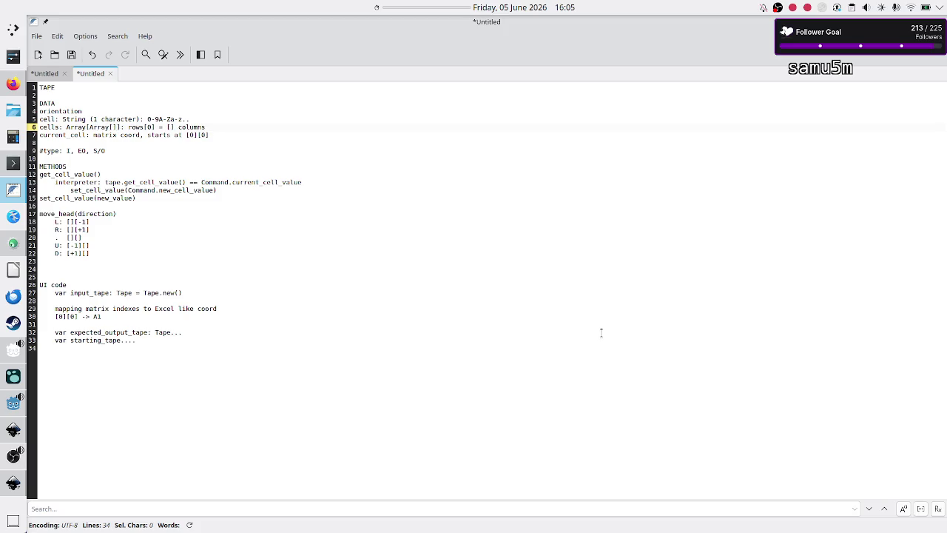
pyautogui.write('g')
# Step: Put String inside the inner brackets so cells reads Array[Array[String]]
pyautogui.press('Left')
pyautogui.press('Left')
pyautogui.press('Left')
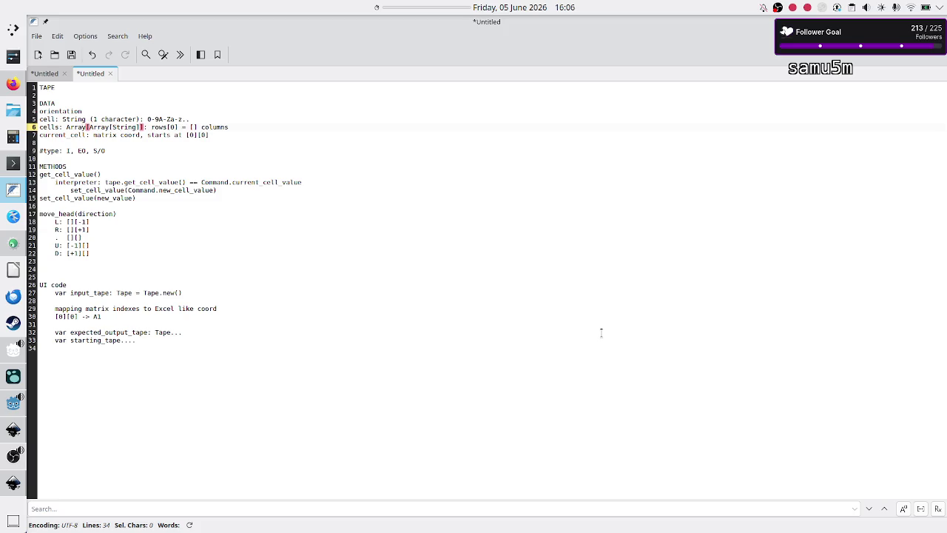
pyautogui.hotkey('shift', 'Right')
pyautogui.hotkey('shift', 'Right')
pyautogui.hotkey('shift', 'Right')
pyautogui.press('Right')
pyautogui.press('Right')
pyautogui.hotkey('shift', 'Right')
pyautogui.hotkey('shift', 'Right')
pyautogui.hotkey('shift', 'Right')
pyautogui.press('Down')
pyautogui.press('Right')
pyautogui.press('Right')
pyautogui.press('Right')
# Step: Review the current_cell, get_cell_value, set_cell_value, move_head and direction entries in the notes
pyautogui.hotkey('shift', 'Left')
pyautogui.hotkey('shift', 'Left')
pyautogui.hotkey('shift', 'Left')
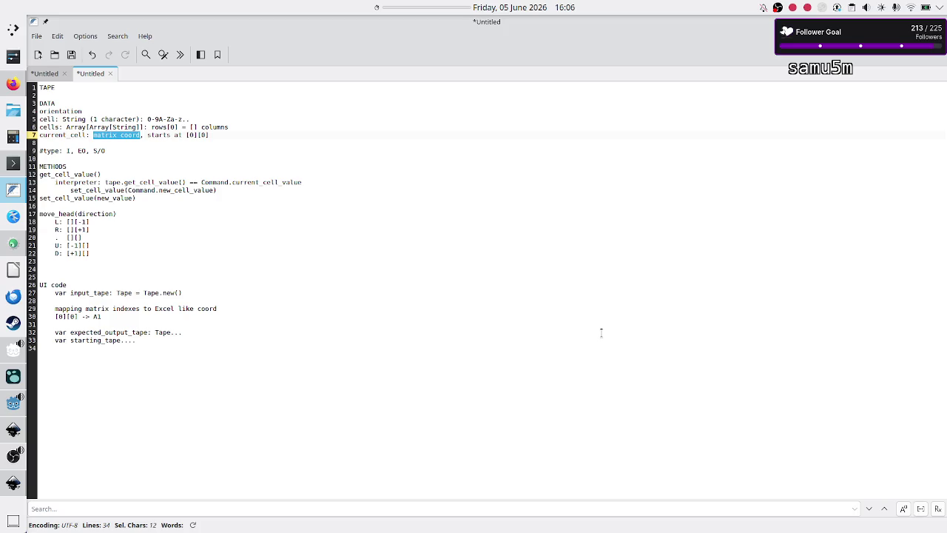
pyautogui.press('Down')
pyautogui.press('Down')
pyautogui.press('Down')
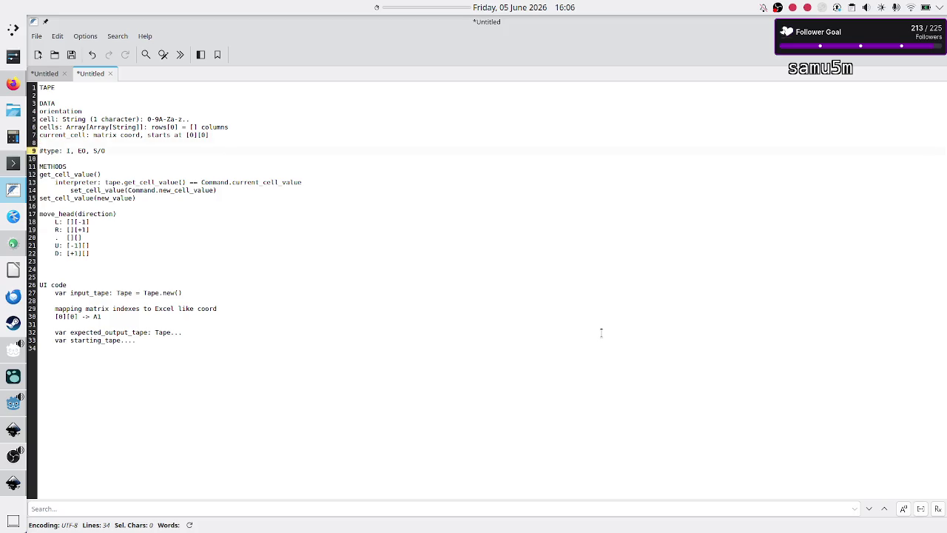
pyautogui.press('End')
pyautogui.hotkey('shift', 'Home')
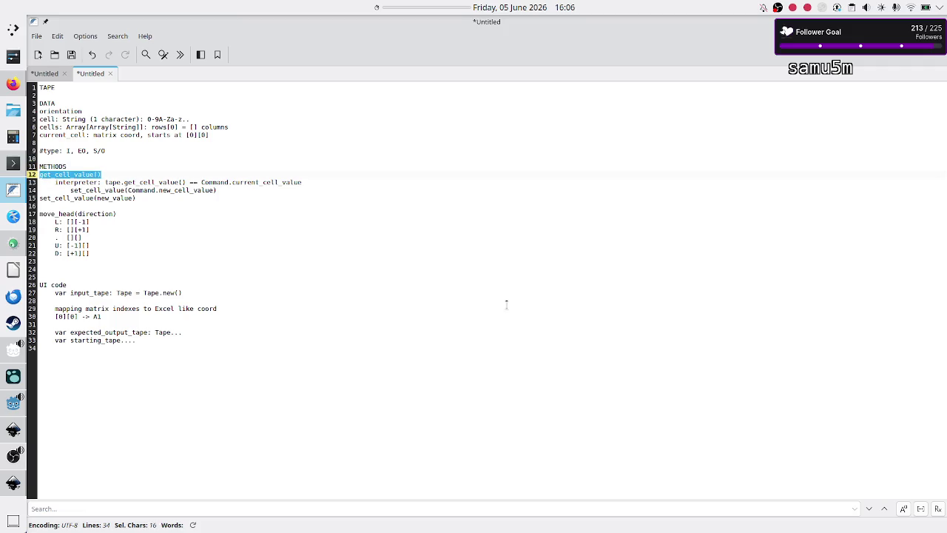
pyautogui.doubleClick(77, 136)
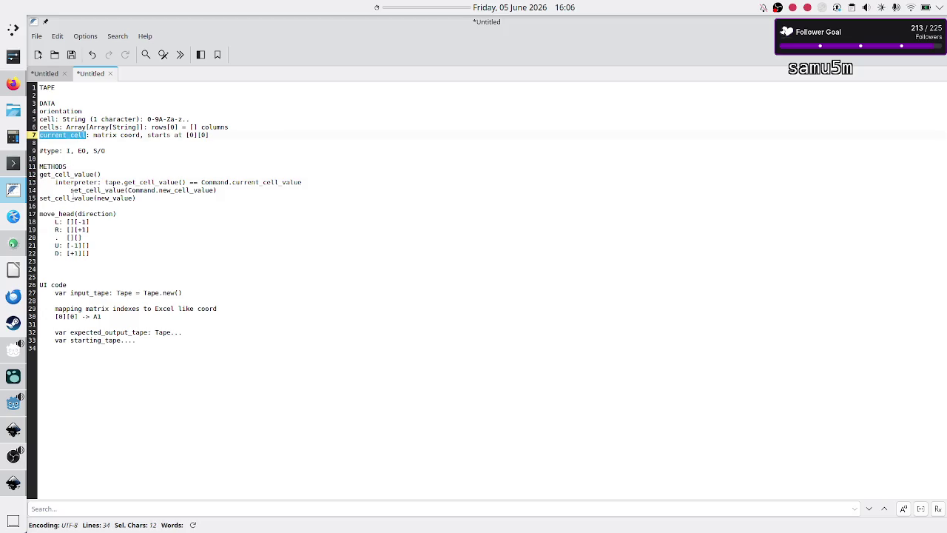
pyautogui.doubleClick(65, 199)
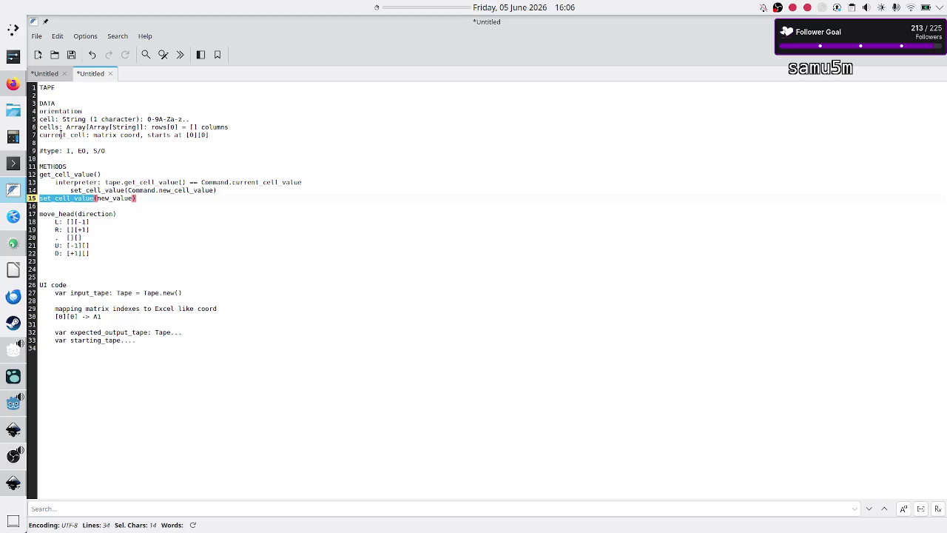
pyautogui.doubleClick(58, 136)
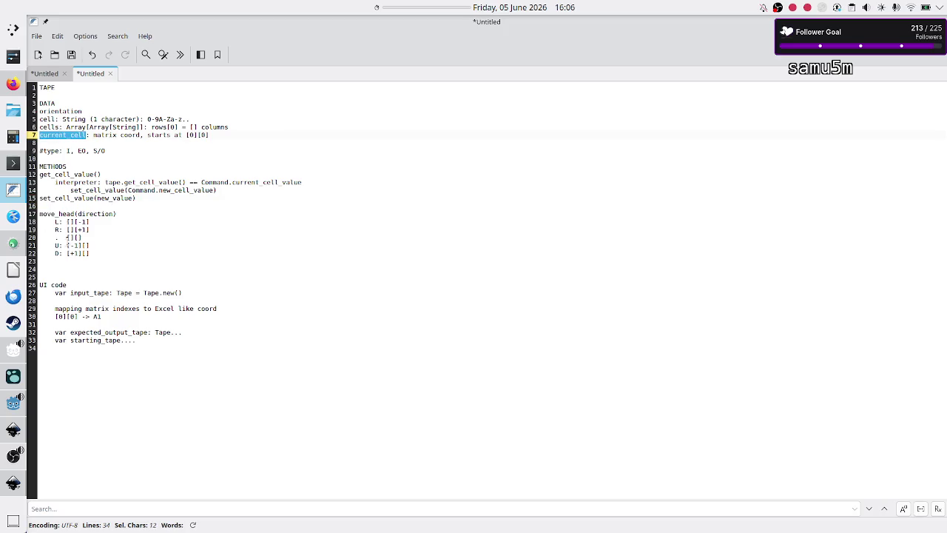
pyautogui.doubleClick(65, 214)
pyautogui.doubleClick(97, 215)
pyautogui.click(62, 285)
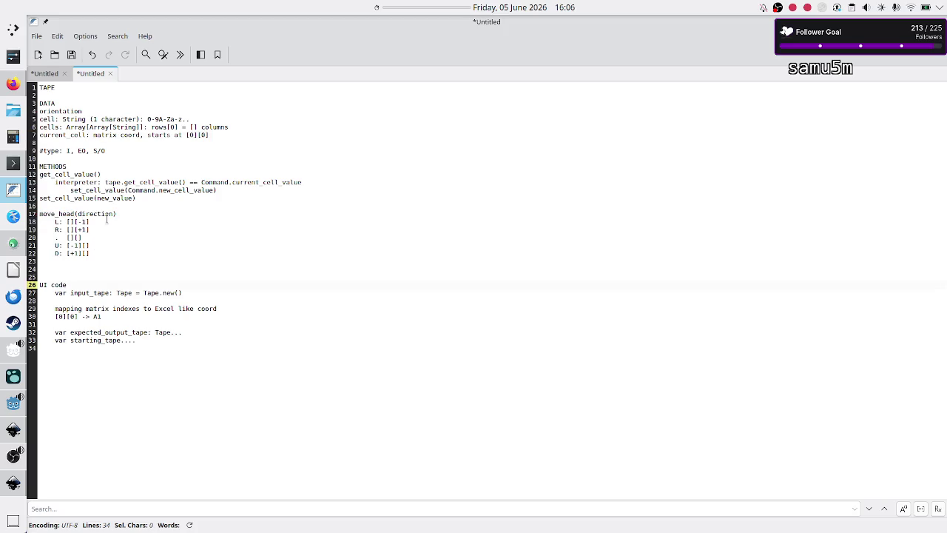
# Step: Select the notes from the TAPE heading through the D move
pyautogui.click(107, 248)
pyautogui.press('Up')
pyautogui.press('Up')
pyautogui.press('Up')
pyautogui.press('Home')
pyautogui.hotkey('shift', 'Down')
pyautogui.hotkey('shift', 'Down')
pyautogui.hotkey('shift', 'Down')
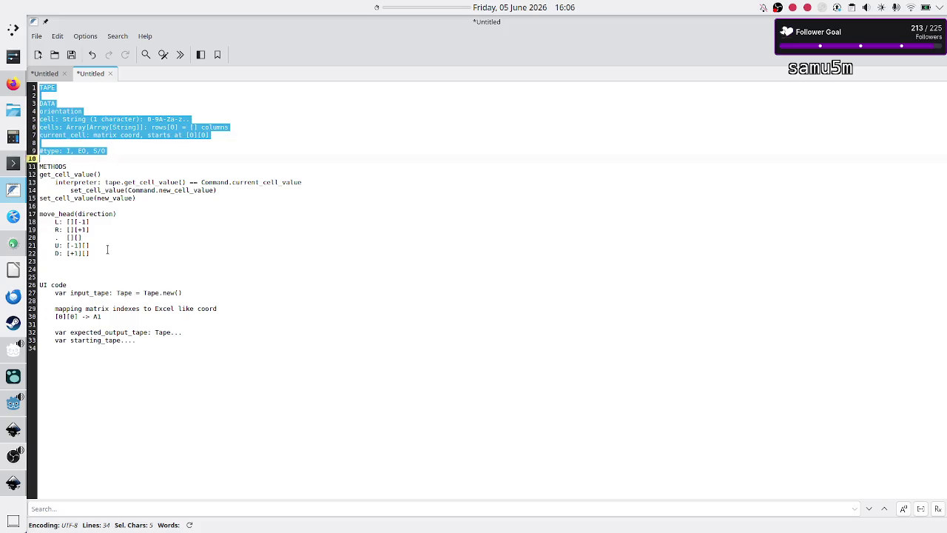
pyautogui.hotkey('shift', 'Left')
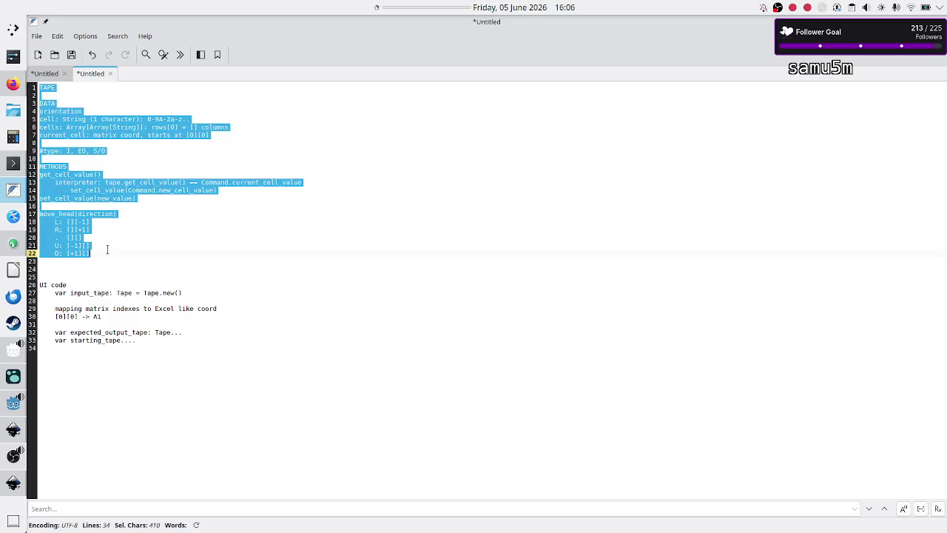
pyautogui.press('Down')
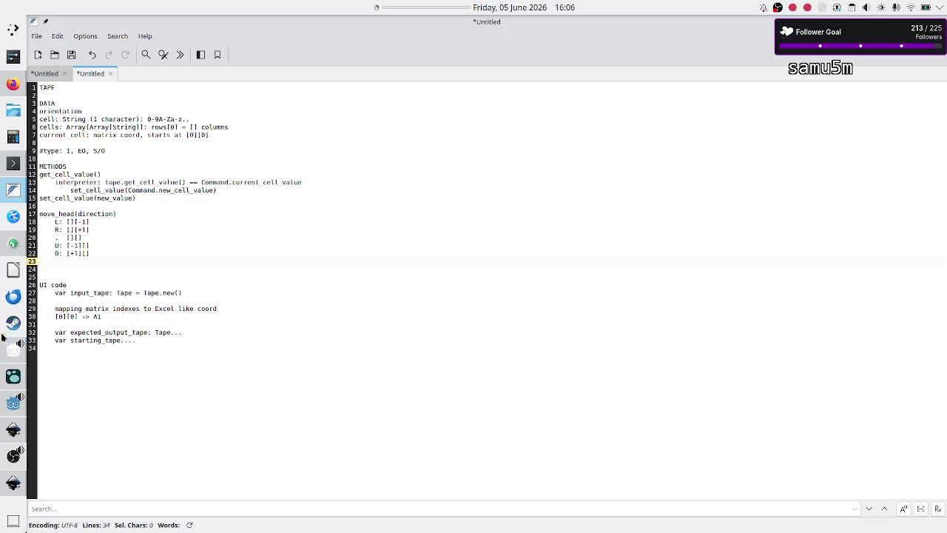
pyautogui.click(9, 358)
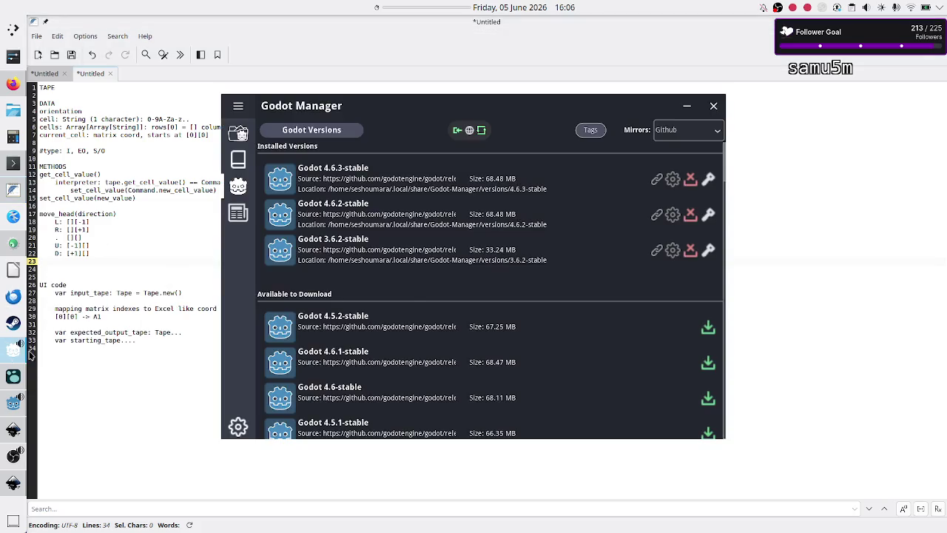
pyautogui.click(92, 400)
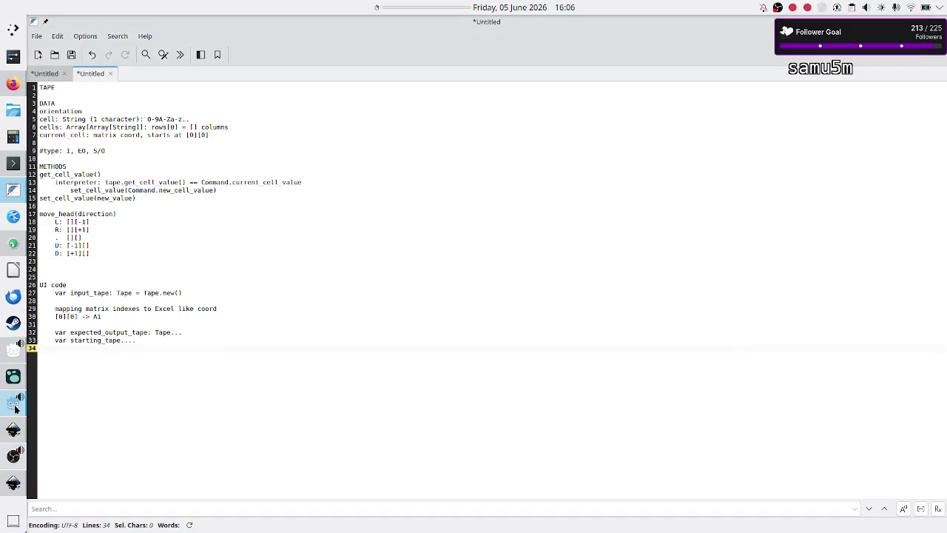
pyautogui.moveTo(14, 409)
pyautogui.click(11, 407)
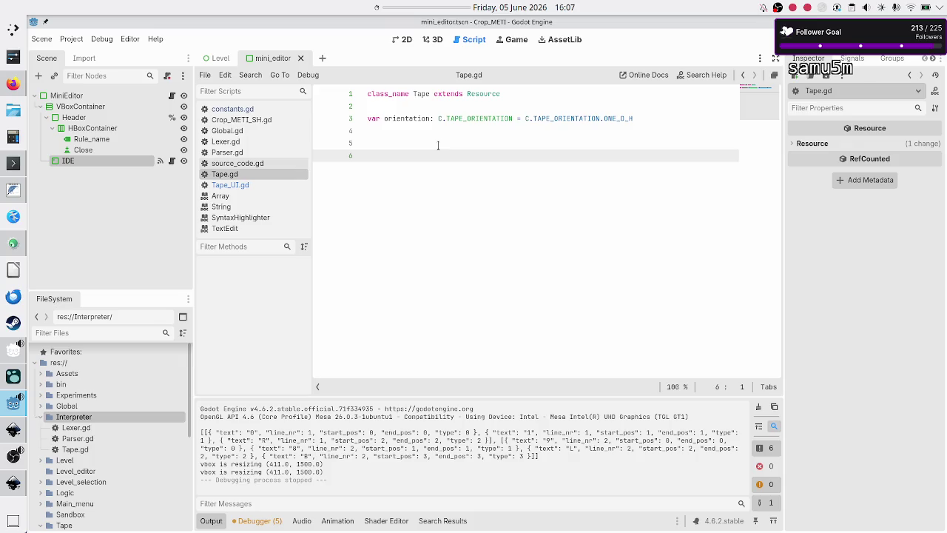
# Step: Paste the tape notes below orientation and comment out lines 5–26 with Ctrl+K
pyautogui.press('Return')
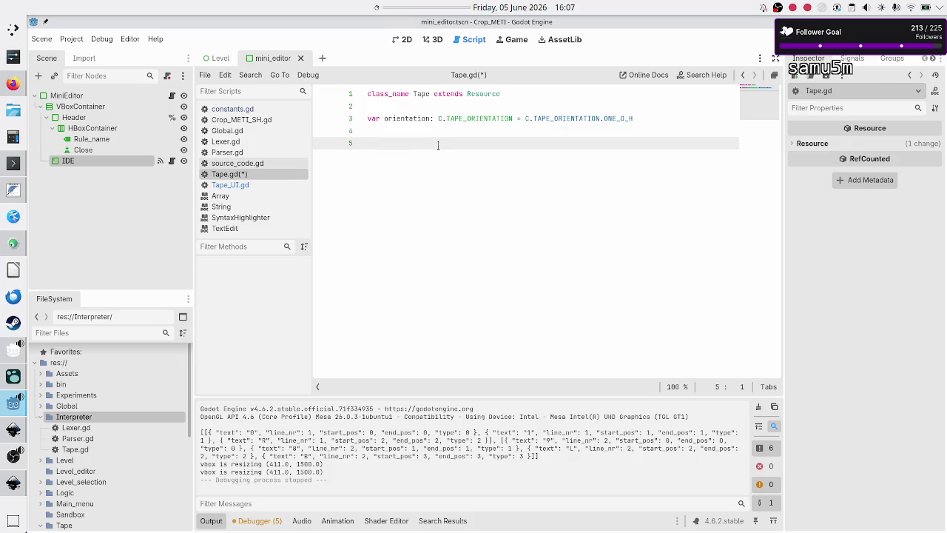
pyautogui.write('TAPE  DATA orientation cell: String (1 character): 0-9A-Za-z.. cells: Array[Array[String]]: rows[0] = [] columns current_cell: matrix coord, starts at [0][0]  #type: I, EO, S/O  METHODS get_cell_value() \tinterpreter: tape.get_cell_value() == Command.current_cell_value \t\tset_cell_value(Command.new_cell_value) set_cell_value(new_value)  move_head(direction) \tL: [][-1] \tR: [][+1] \t.  [][] \tU: [-1][] \tD: [+1][]')
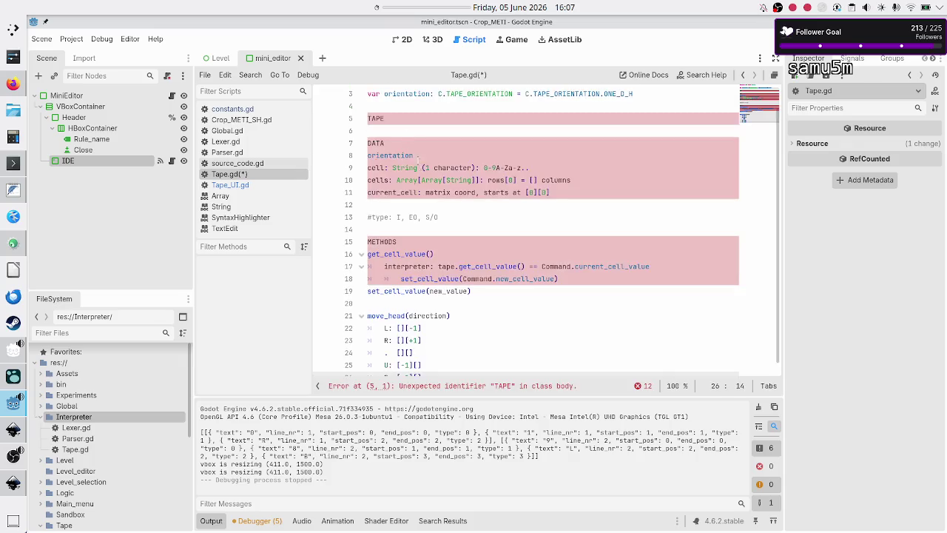
pyautogui.scroll(1, 438, 145)
pyautogui.click(476, 143)
pyautogui.press('Home')
pyautogui.hotkey('shift', 'Down')
pyautogui.hotkey('shift', 'Down')
pyautogui.hotkey('shift', 'Down')
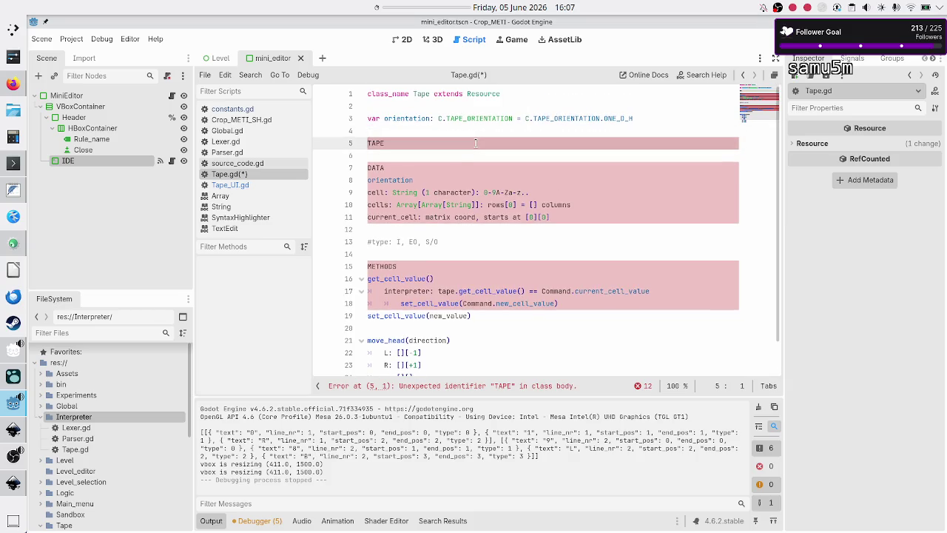
pyautogui.hotkey('shift', 'Down')
pyautogui.hotkey('shift', 'Down')
pyautogui.hotkey('shift', 'Down')
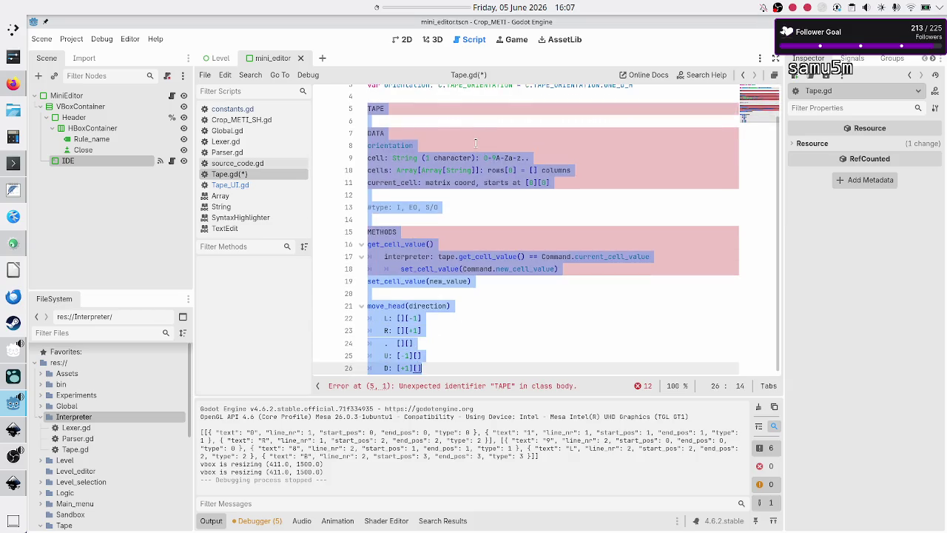
pyautogui.hotkey('ctrl', 'k')
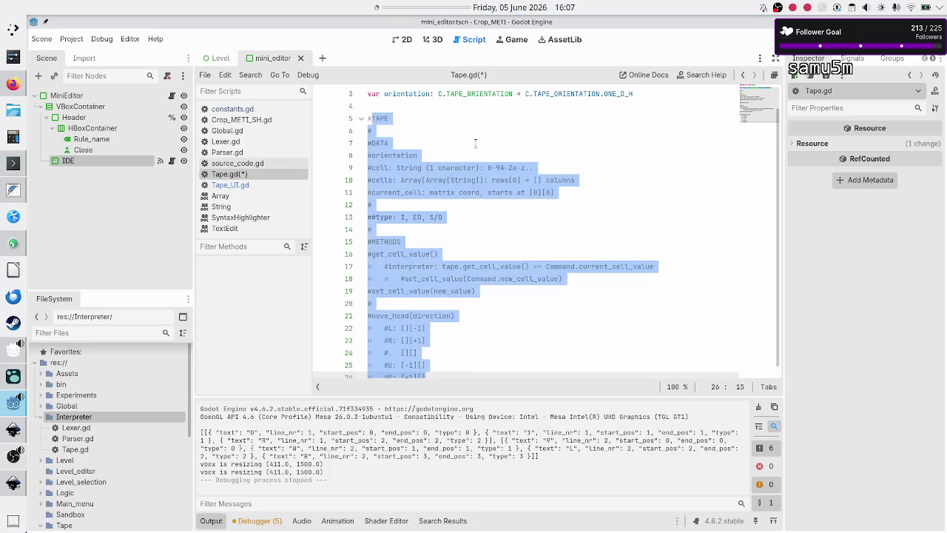
# Step: Return the caret to empty line 4 near the top of Tape.gd
pyautogui.press('Up')
pyautogui.press('Up')
pyautogui.press('Up')
pyautogui.press('Up')
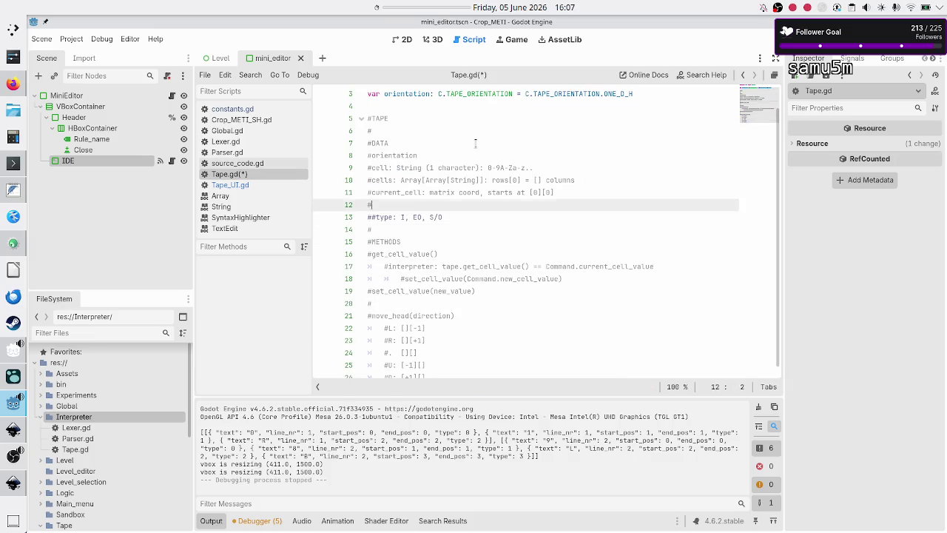
pyautogui.press('Up')
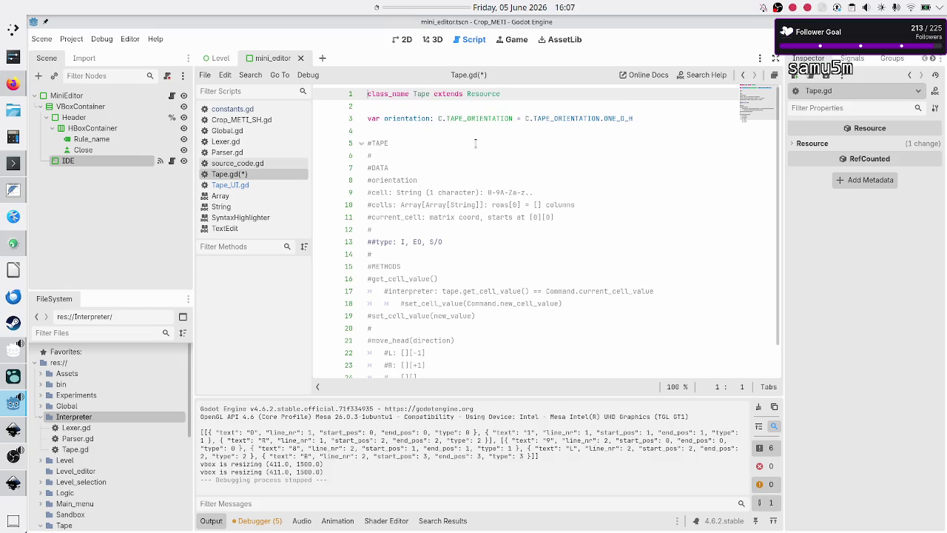
pyautogui.click(400, 135)
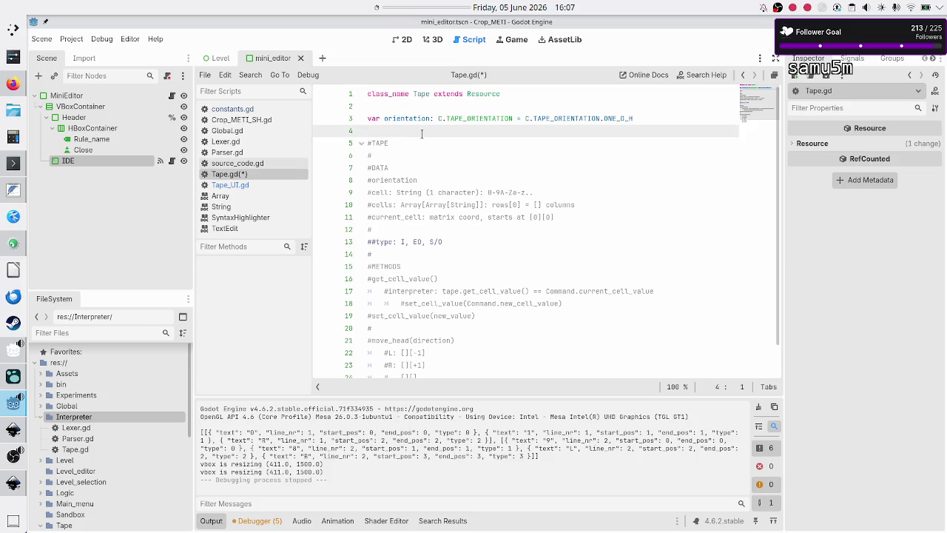
pyautogui.press('Up')
pyautogui.press('Up')
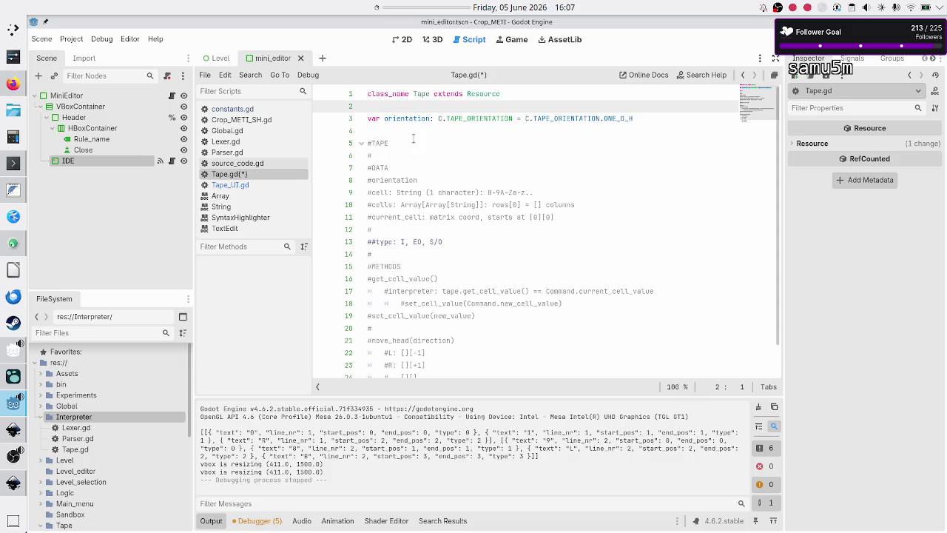
pyautogui.click(422, 129)
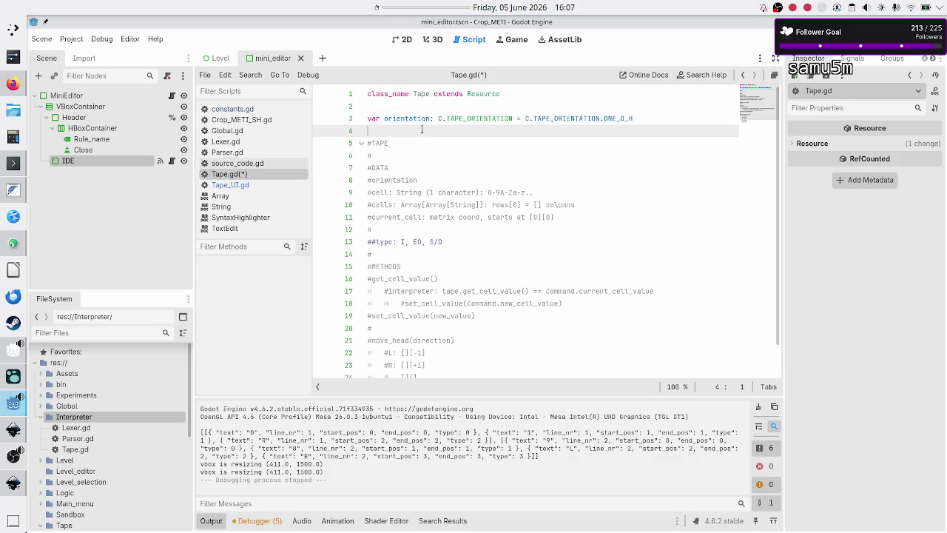
pyautogui.hotkey('alt', 'Tab')
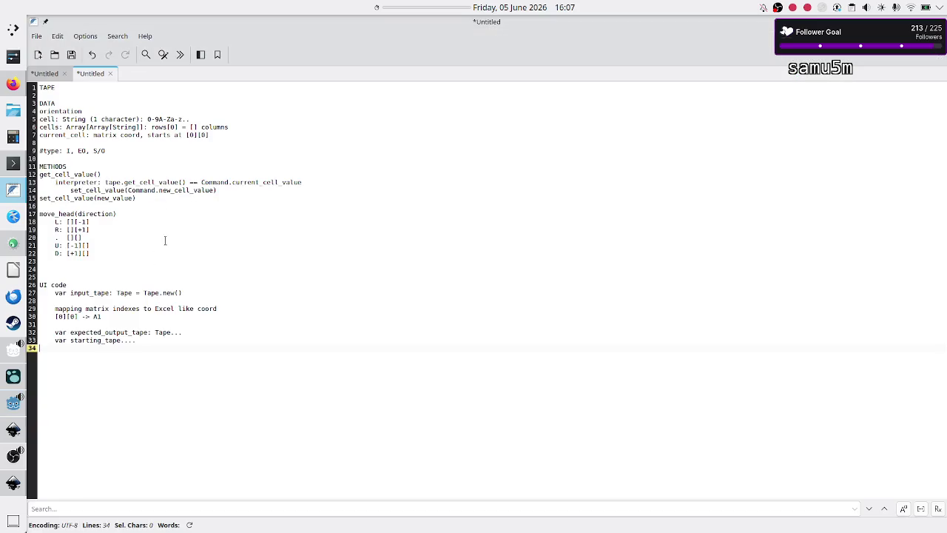
# Step: Pan around the level UI concepts drawing to study the 1D and 2D tape notation notes
pyautogui.click(13, 488)
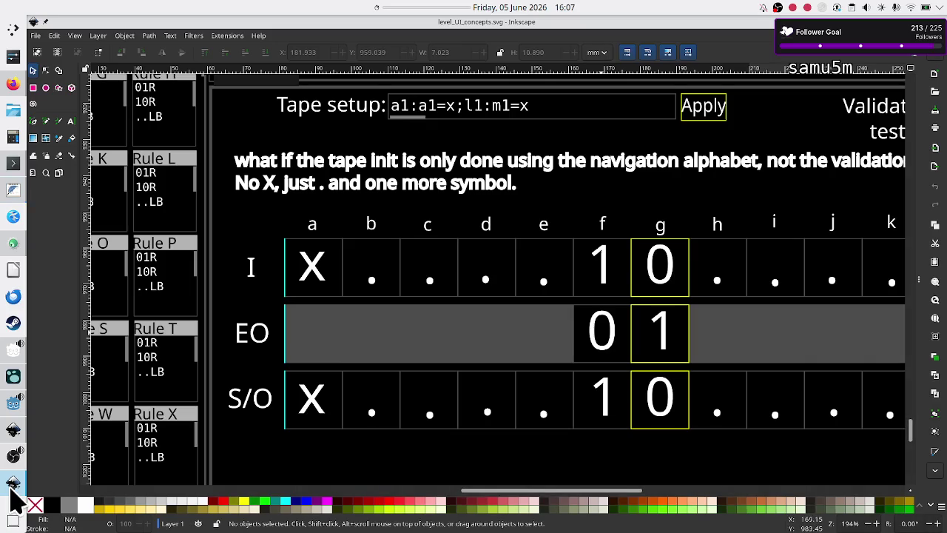
pyautogui.scroll(3, 433, 223)
pyautogui.scroll(-1, 434, 224)
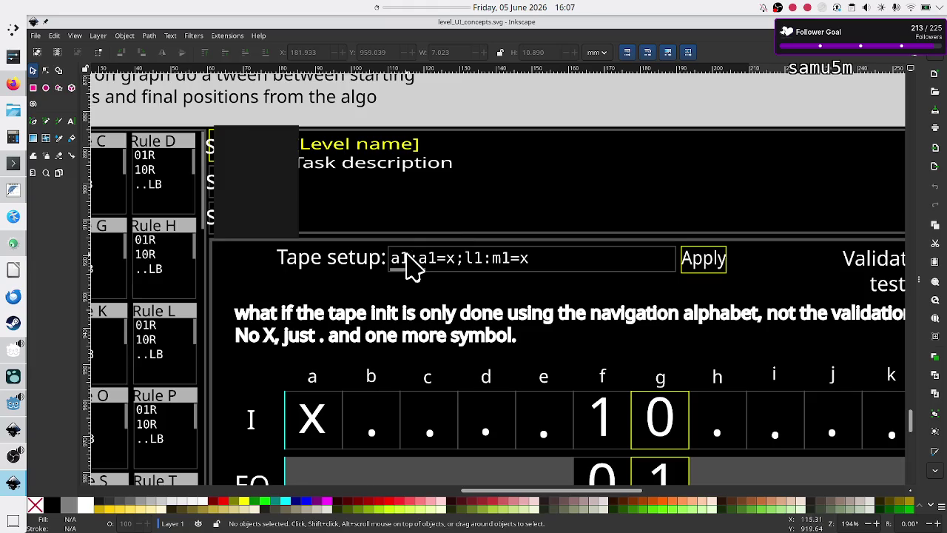
pyautogui.scroll(8, 492, 270)
pyautogui.scroll(6, 489, 264)
pyautogui.hscroll(2, 489, 260)
pyautogui.scroll(-3, 489, 260)
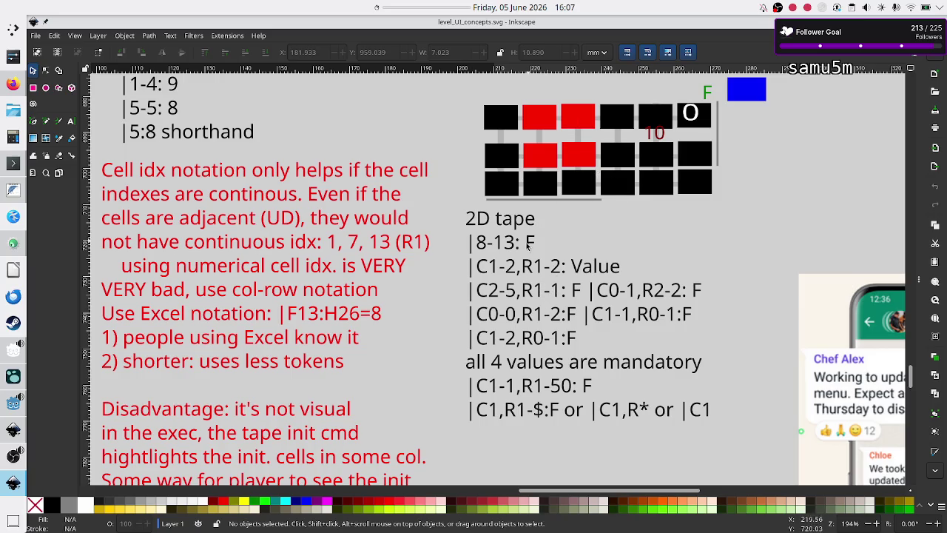
pyautogui.hscroll(-3, 529, 242)
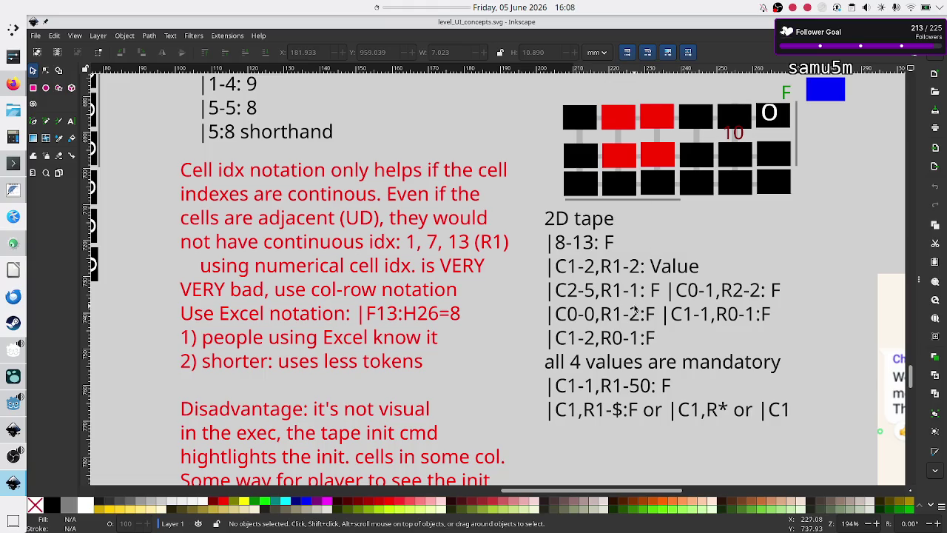
pyautogui.scroll(-7, 609, 332)
pyautogui.hscroll(3, 609, 332)
pyautogui.scroll(11, 609, 331)
pyautogui.hscroll(-5, 609, 332)
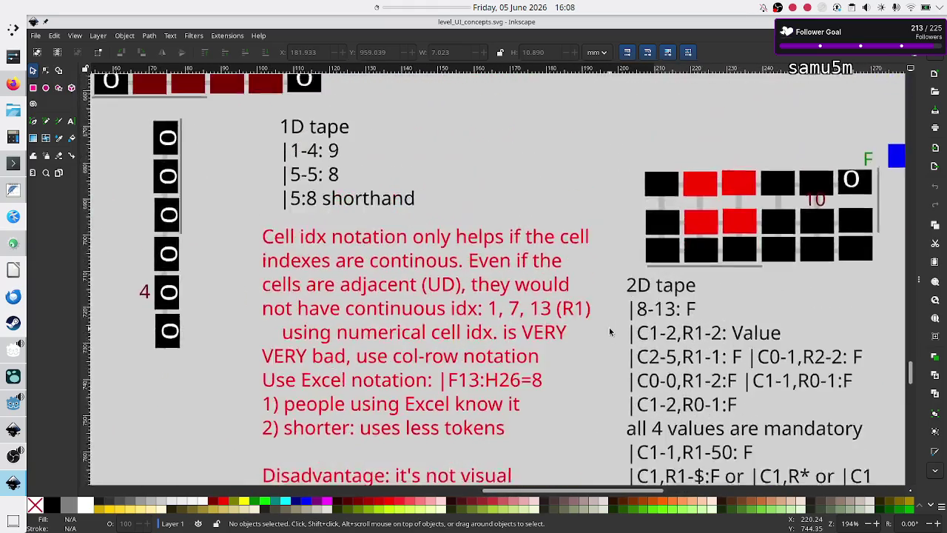
pyautogui.scroll(-3, 609, 331)
pyautogui.scroll(3, 609, 332)
pyautogui.hscroll(-1, 609, 332)
pyautogui.scroll(-1, 609, 331)
pyautogui.hscroll(-1, 609, 331)
pyautogui.hscroll(-1, 609, 331)
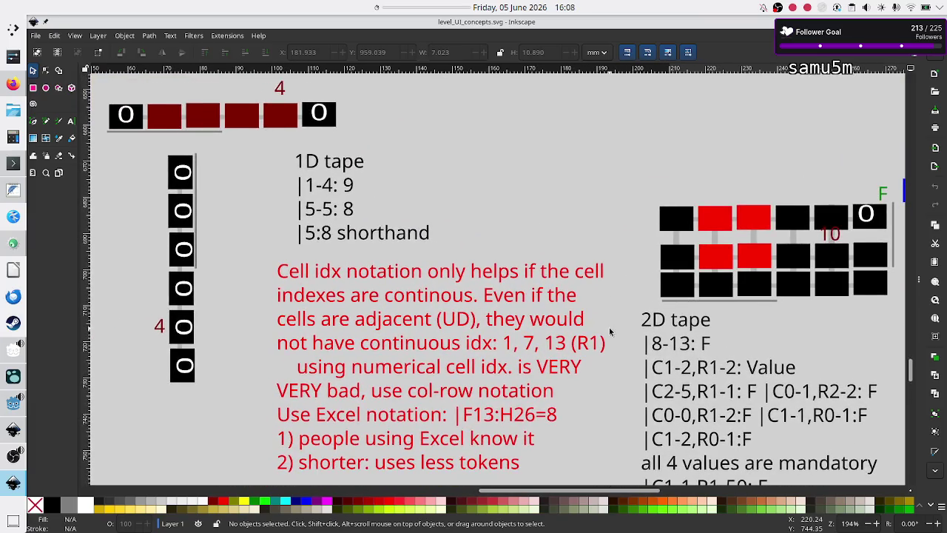
pyautogui.hscroll(1, 610, 332)
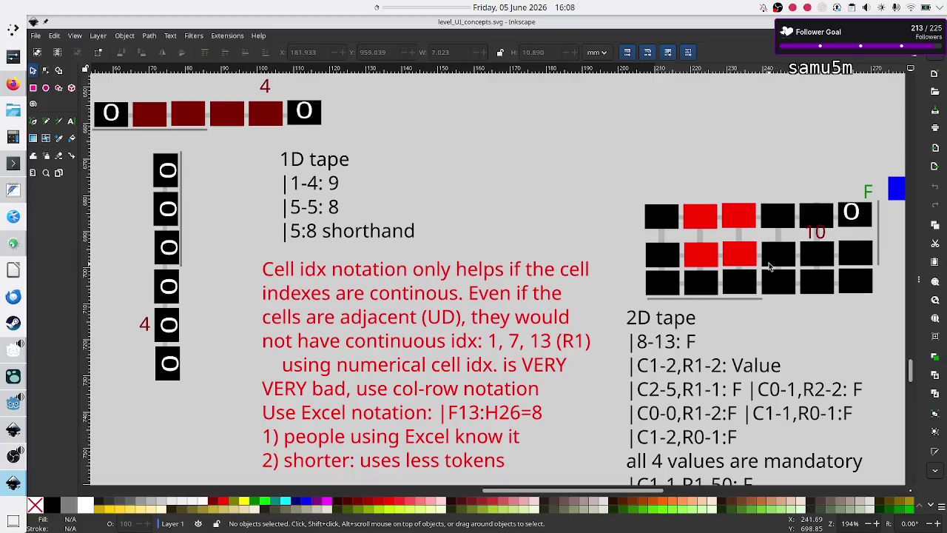
pyautogui.scroll(-2, 768, 264)
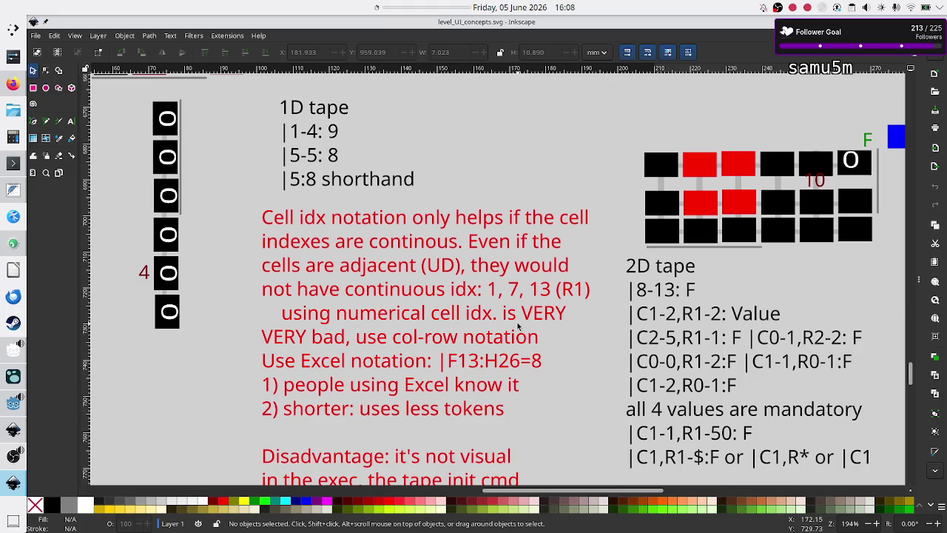
pyautogui.scroll(-7, 633, 328)
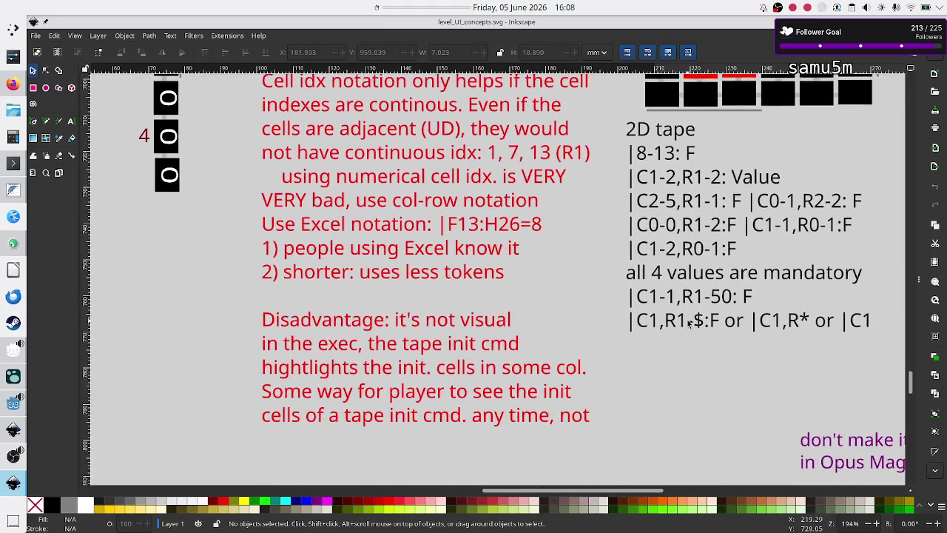
pyautogui.scroll(2, 687, 321)
pyautogui.hscroll(4, 687, 321)
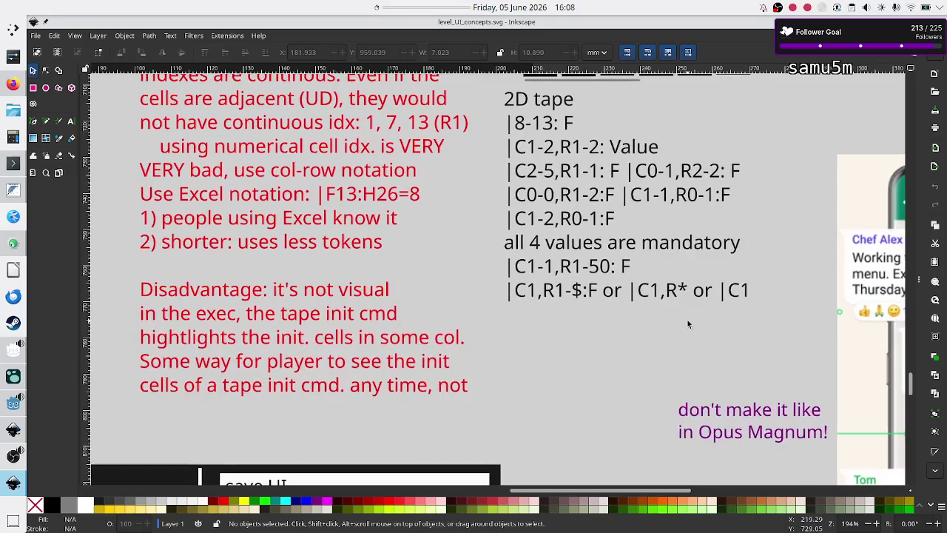
pyautogui.scroll(2, 687, 323)
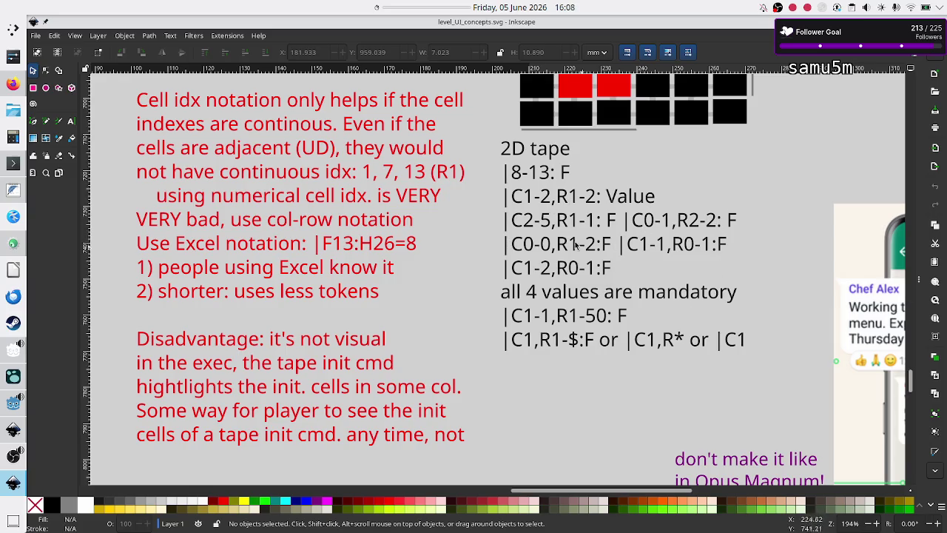
pyautogui.scroll(5, 640, 194)
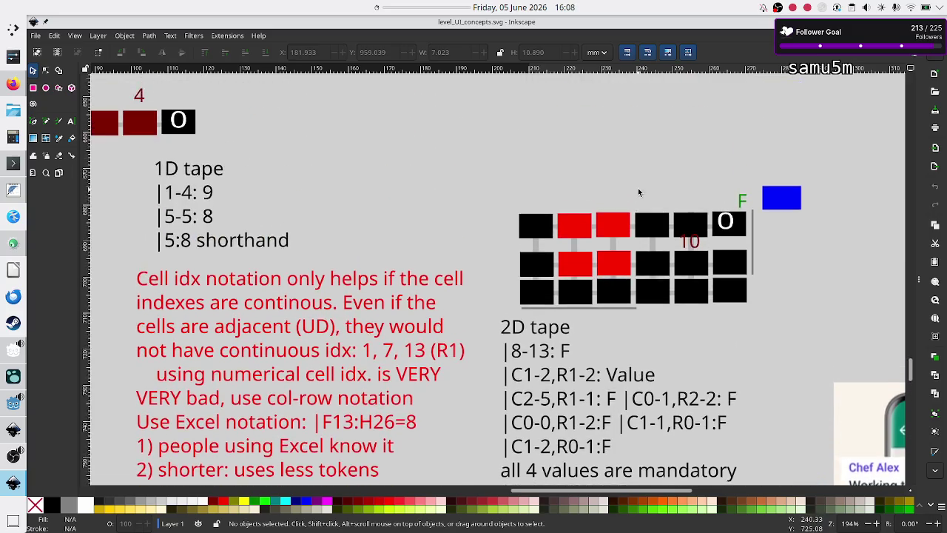
pyautogui.scroll(-6, 640, 193)
pyautogui.scroll(6, 639, 191)
pyautogui.scroll(-2, 639, 191)
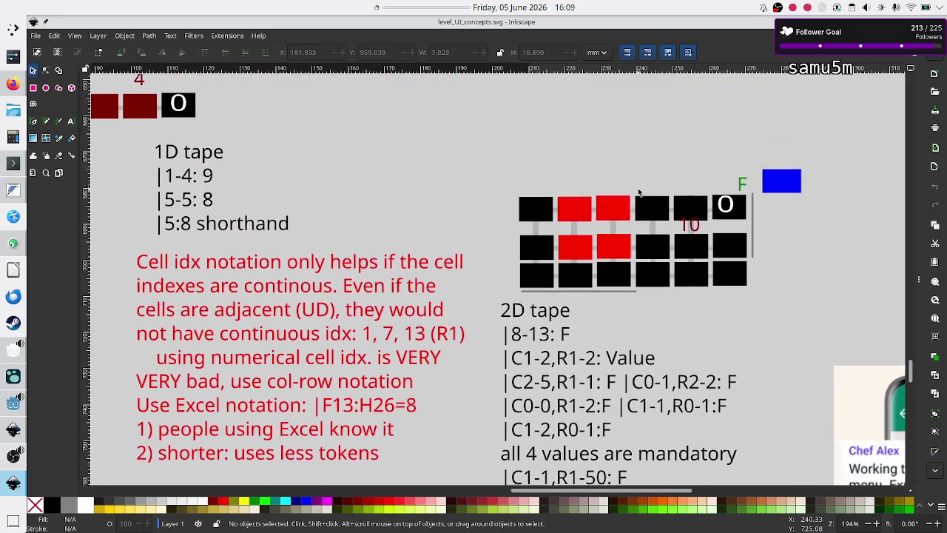
pyautogui.scroll(-1, 640, 192)
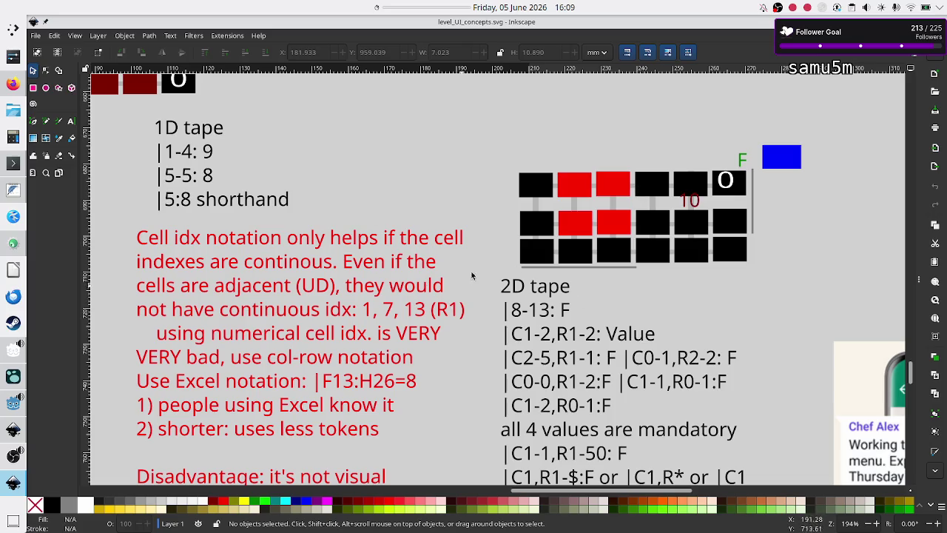
pyautogui.hotkey('alt', 'Tab')
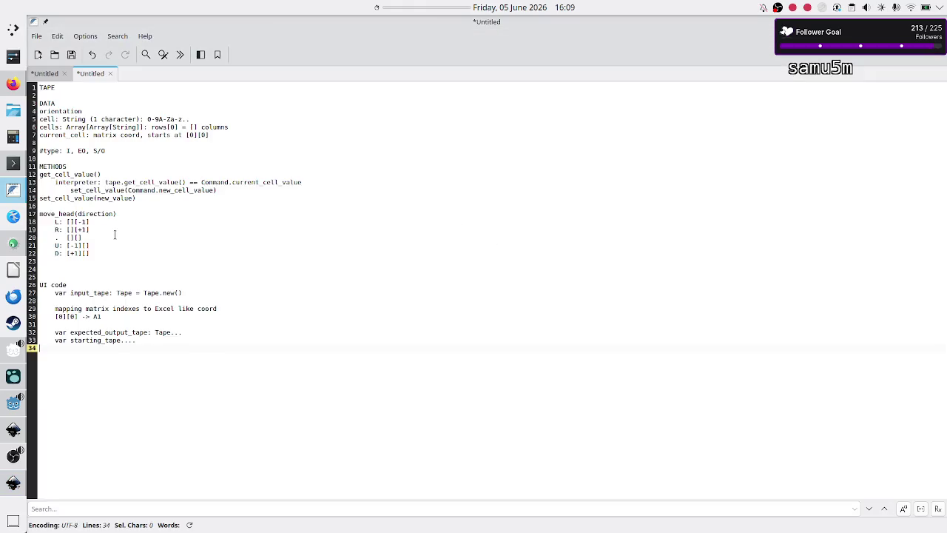
pyautogui.click(64, 271)
pyautogui.hotkey('alt', 'Tab')
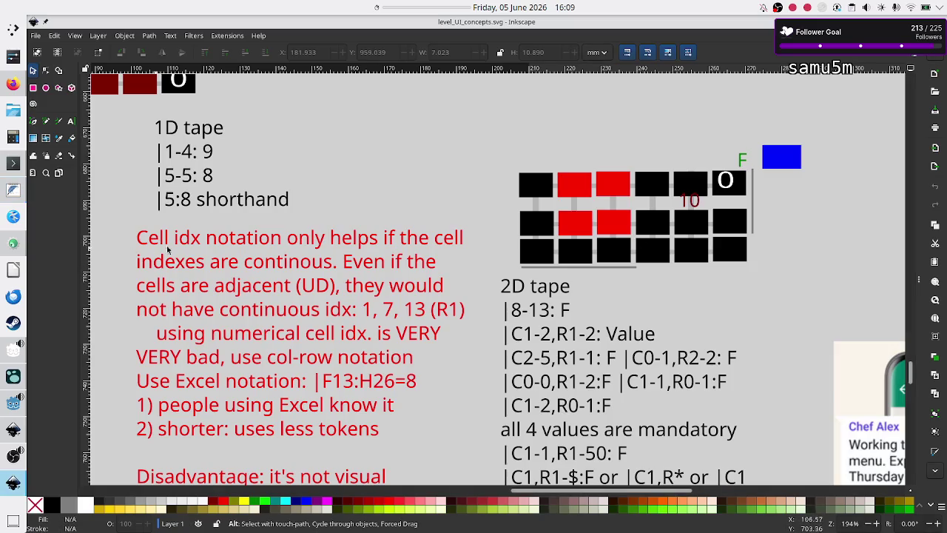
pyautogui.scroll(15, 309, 263)
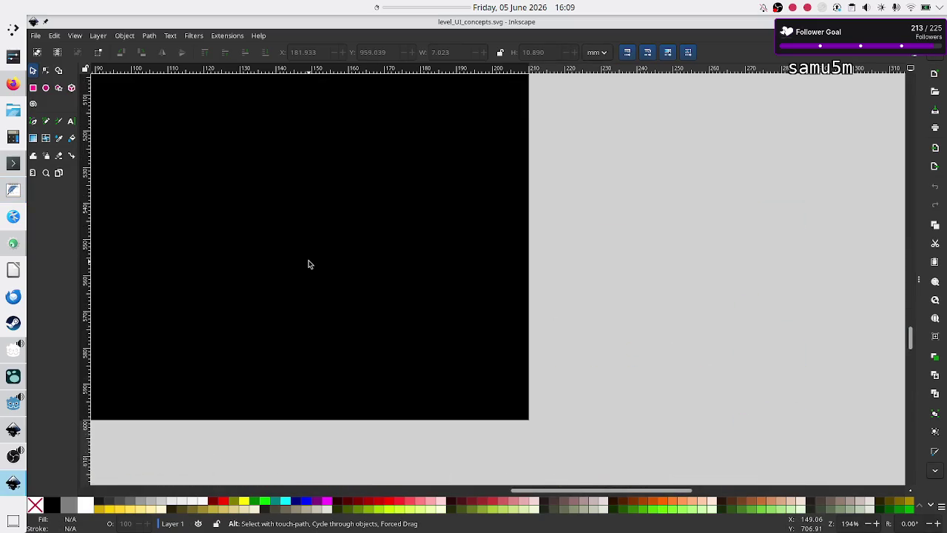
pyautogui.scroll(-18, 309, 263)
pyautogui.scroll(-10, 309, 263)
pyautogui.hscroll(-5, 309, 264)
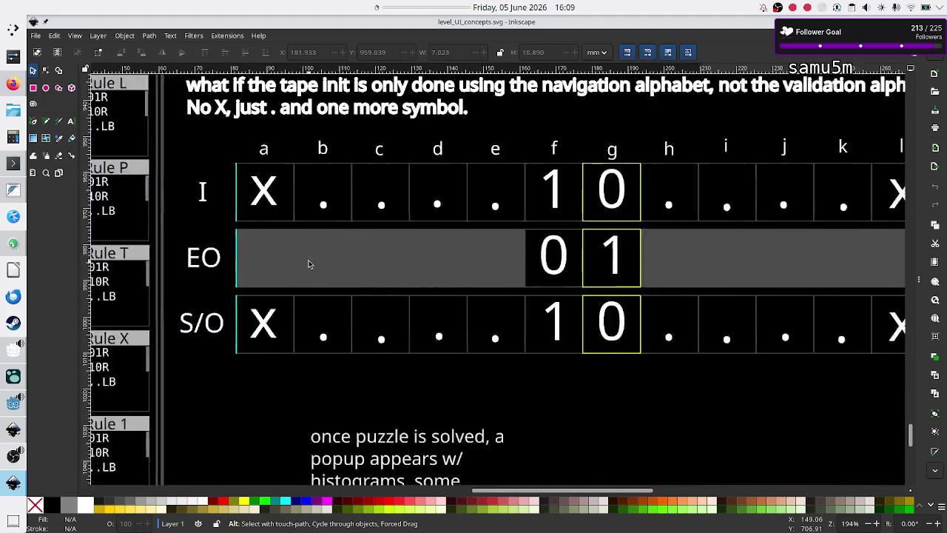
pyautogui.scroll(4, 310, 264)
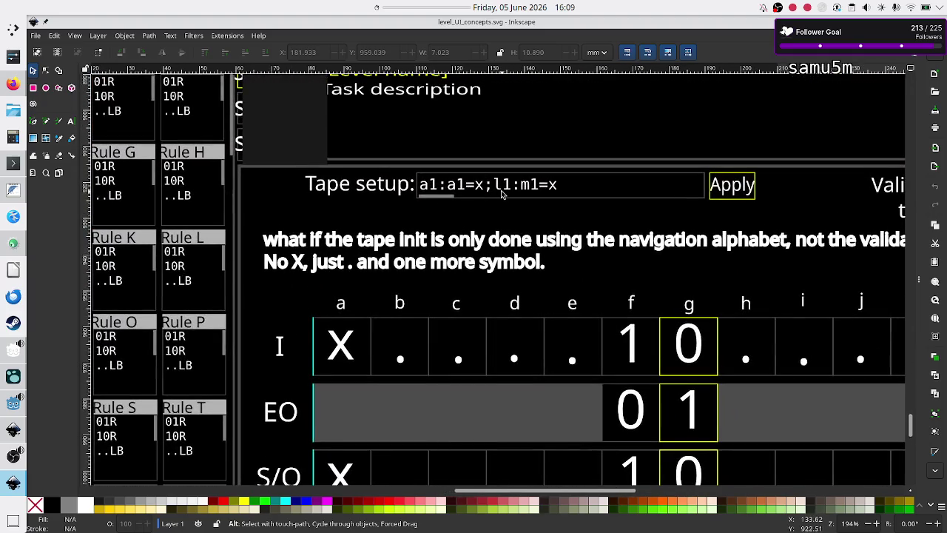
pyautogui.hscroll(-5, 411, 273)
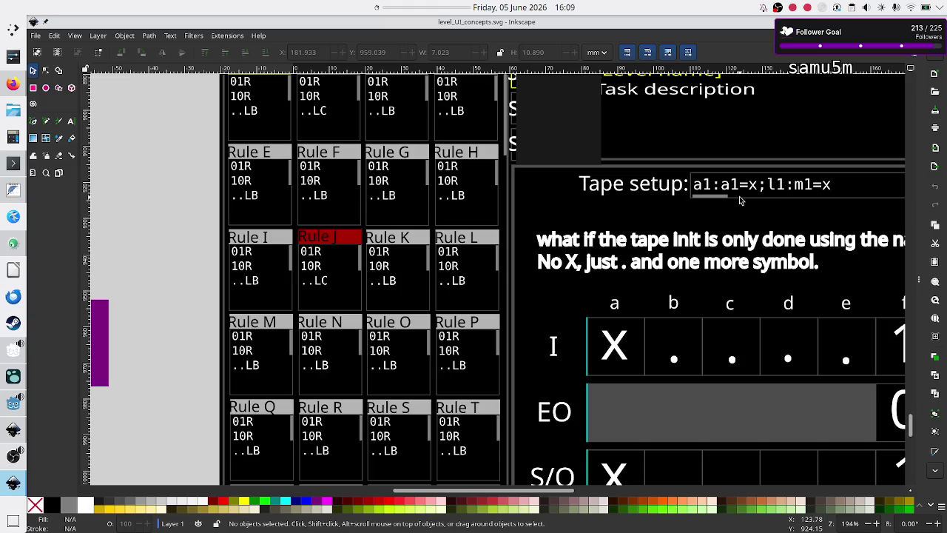
pyautogui.scroll(-10, 691, 111)
pyautogui.scroll(10, 670, 169)
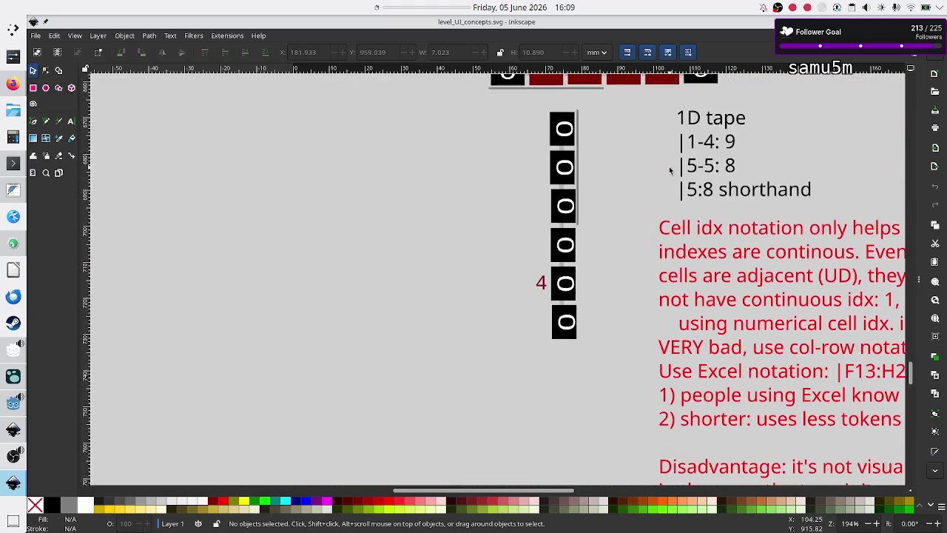
pyautogui.scroll(-8, 670, 171)
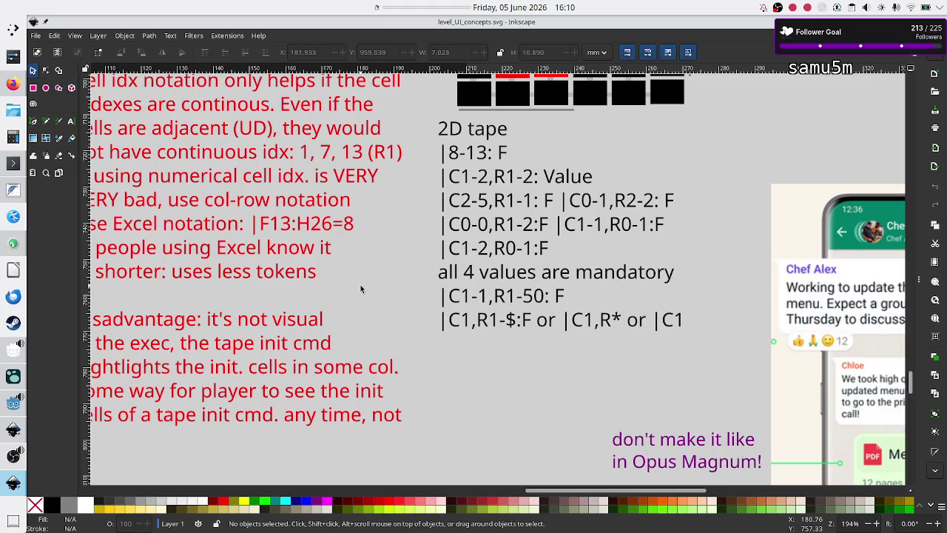
pyautogui.scroll(-10, 360, 289)
pyautogui.scroll(-5, 400, 369)
pyautogui.hscroll(-8, 400, 369)
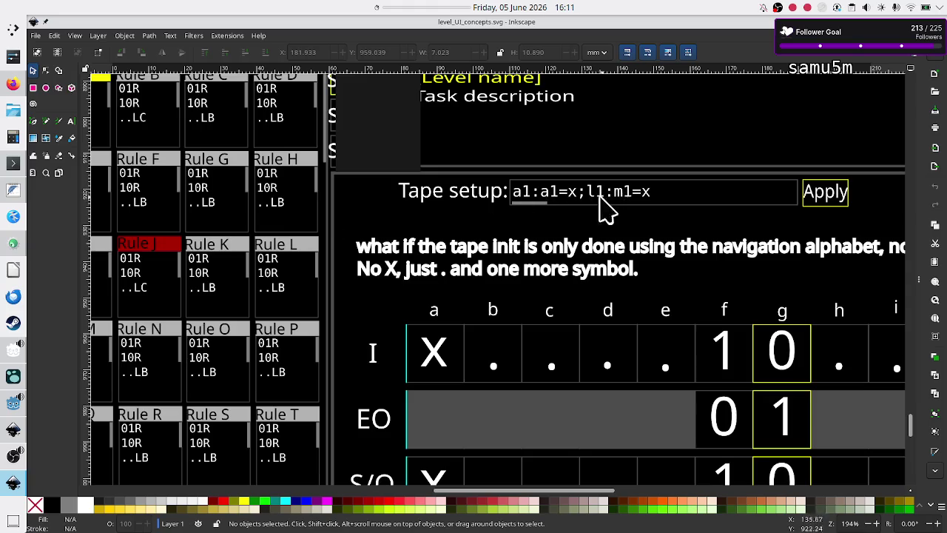
pyautogui.scroll(15, 623, 213)
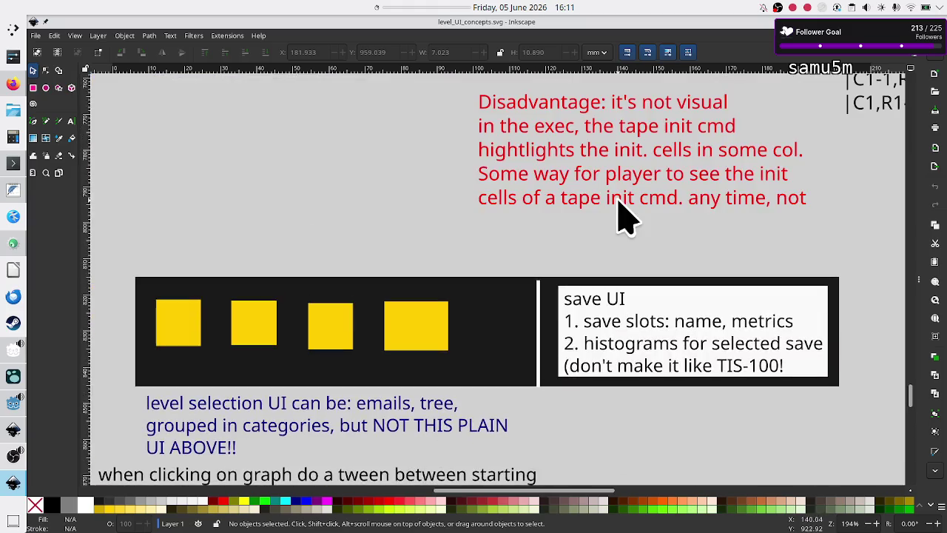
pyautogui.scroll(3, 618, 200)
pyautogui.hscroll(5, 619, 199)
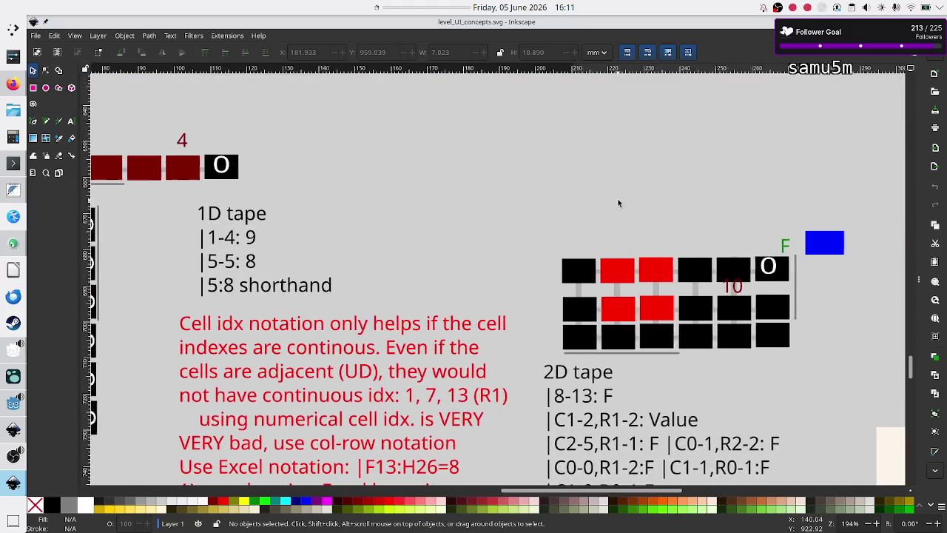
pyautogui.scroll(-5, 619, 204)
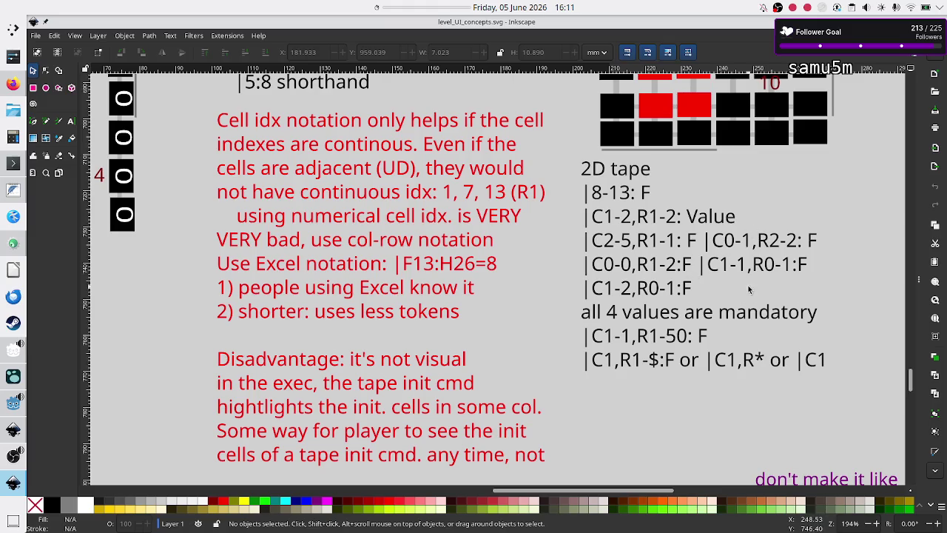
pyautogui.hotkey('alt', 'Tab')
pyautogui.hotkey('alt', 'Tab')
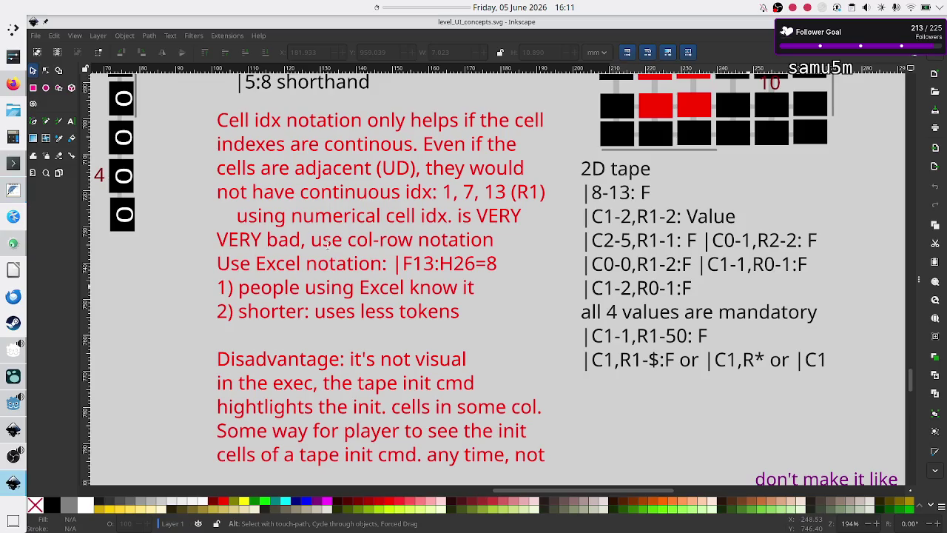
# Step: In Godot, look over the comment notes below the orientation declaration in Tape.gd
pyautogui.click(6, 409)
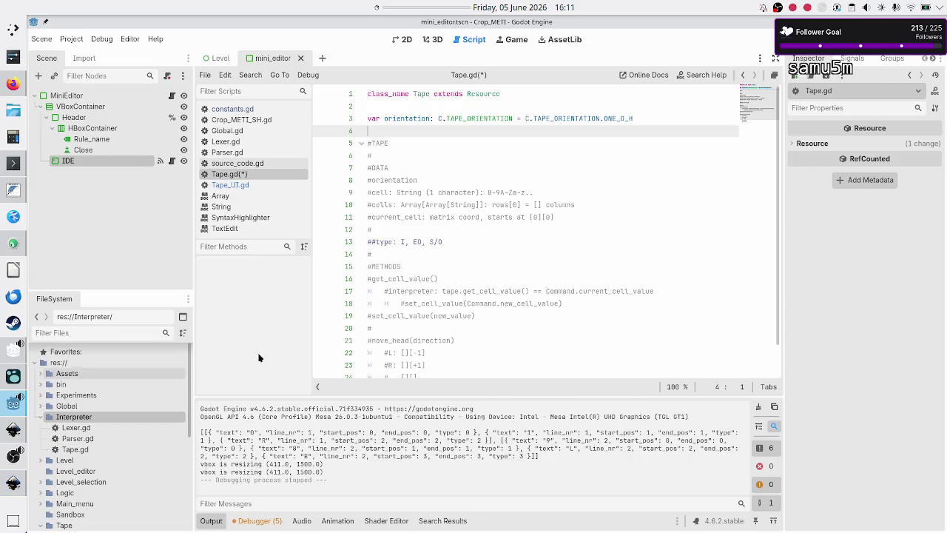
pyautogui.click(477, 120)
pyautogui.press('Home')
pyautogui.press('Down')
pyautogui.press('Down')
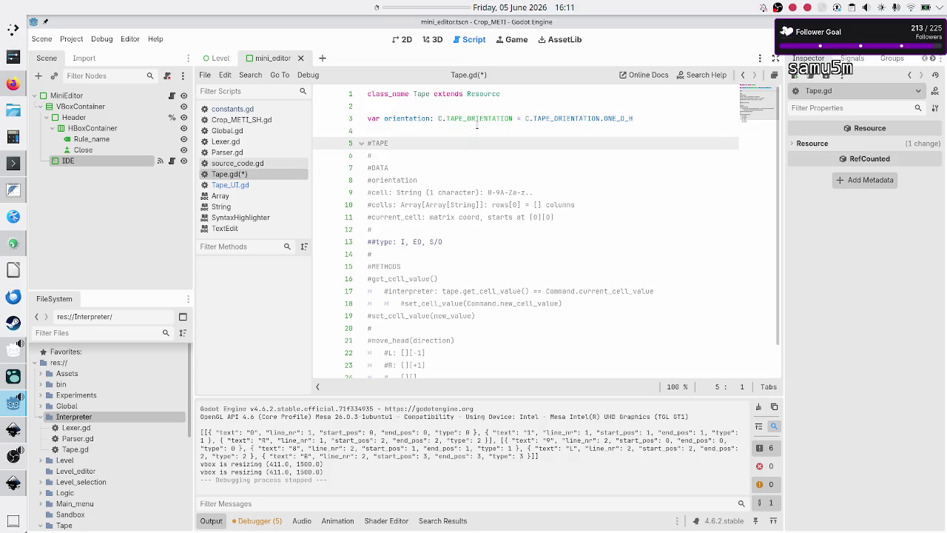
pyautogui.press('Down')
pyautogui.press('Down')
pyautogui.press('Down')
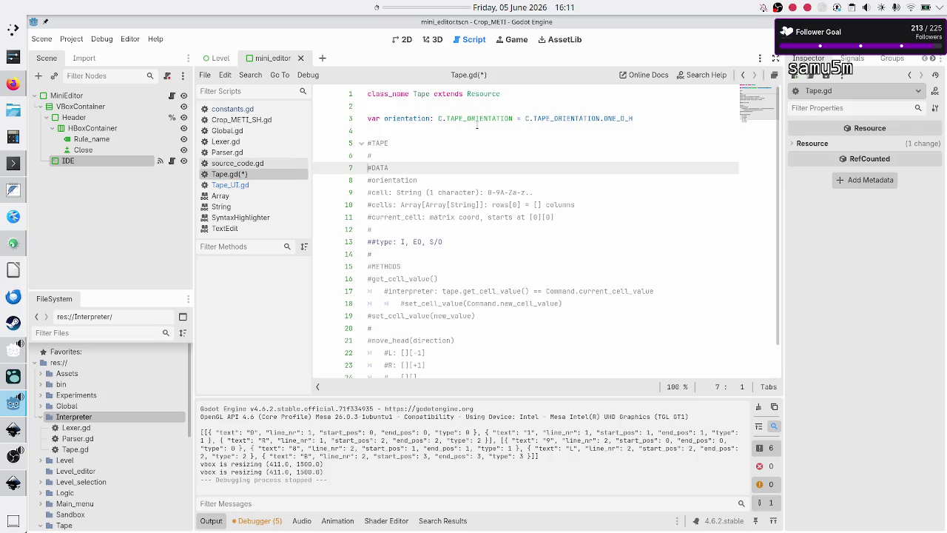
pyautogui.press('Up')
pyautogui.press('Up')
pyautogui.press('Down')
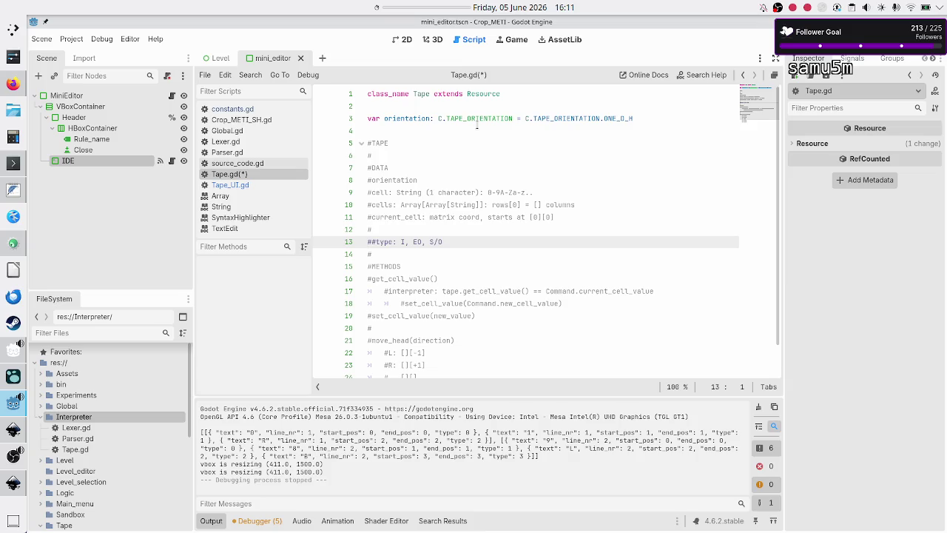
# Step: Delete the #TAPE heading, the lone # line and the #orientation note
pyautogui.press('Up')
pyautogui.press('Up')
pyautogui.press('Up')
pyautogui.hotkey('shift', 'Down')
pyautogui.hotkey('shift', 'Down')
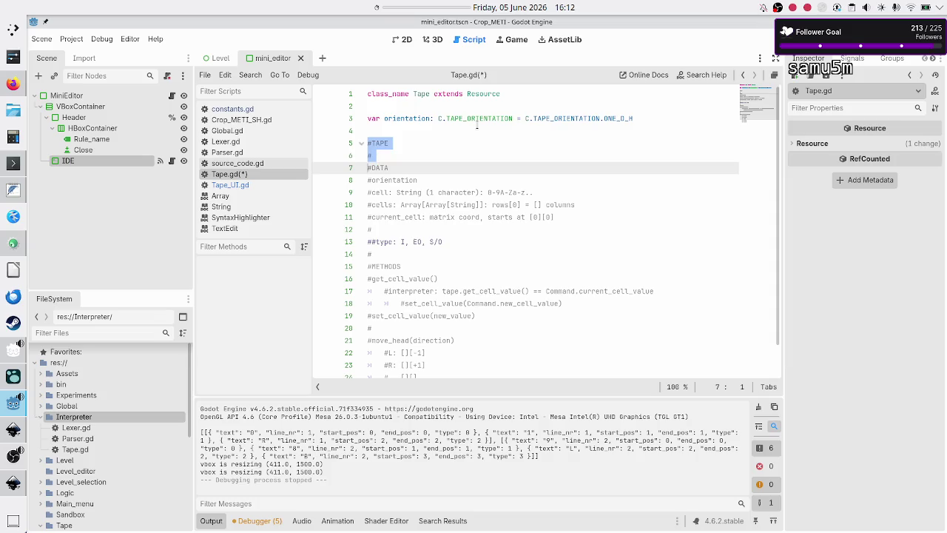
pyautogui.press('Delete')
pyautogui.press('Up')
pyautogui.press('Down')
pyautogui.press('Down')
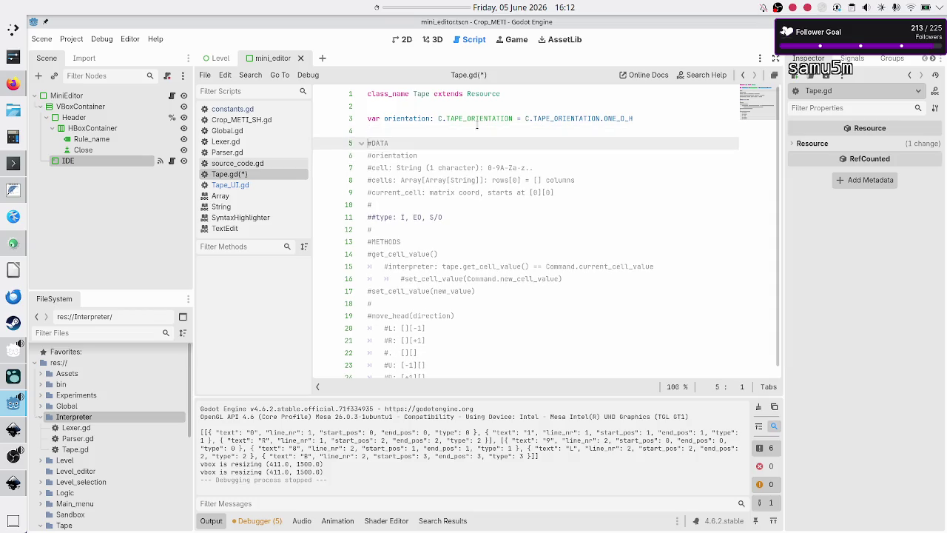
pyautogui.hotkey('shift', 'Down')
pyautogui.press('Delete')
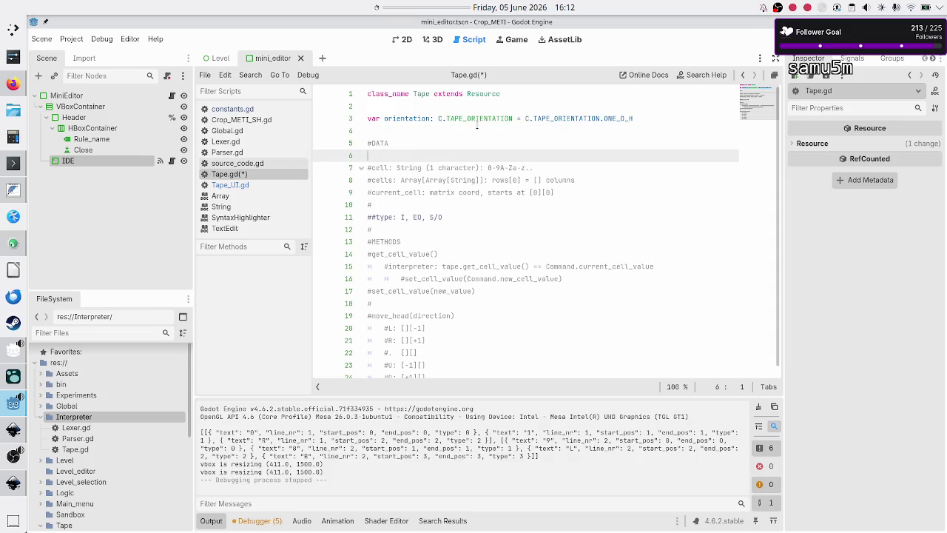
# Step: Declare var cells: Array[Array] = [] on a new line below orientation
pyautogui.press('Left')
pyautogui.press('Right')
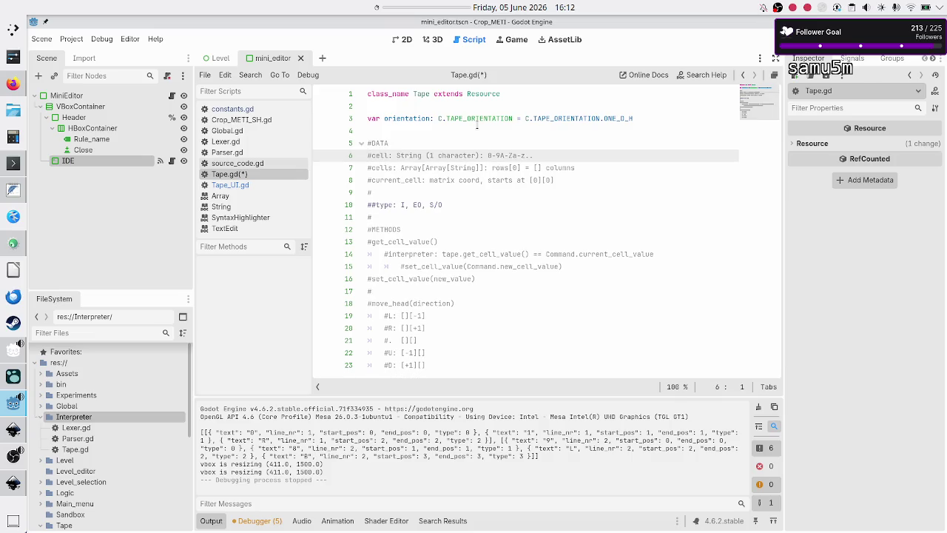
pyautogui.press('Right')
pyautogui.press('Down')
pyautogui.press('Right')
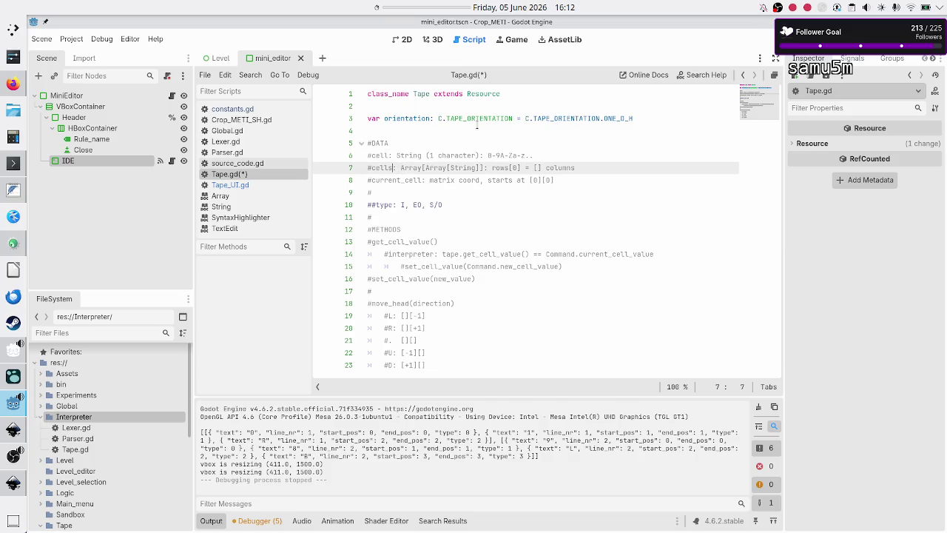
pyautogui.press('Up')
pyautogui.press('Up')
pyautogui.press('Up')
pyautogui.press('End')
pyautogui.press('Return')
pyautogui.write('v')
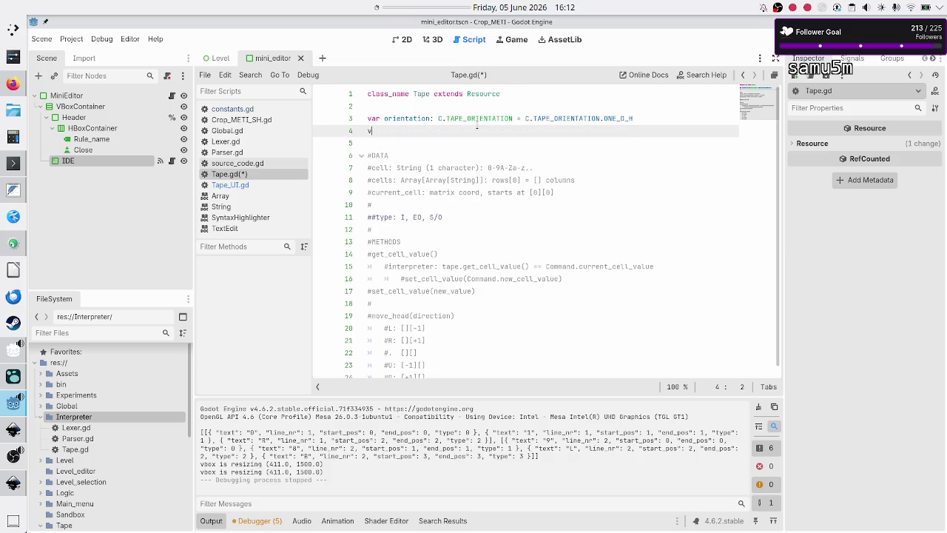
pyautogui.write('ar cells: ')
pyautogui.write('Array[')
pyautogui.write('Array')
pyautogui.write('] ')
pyautogui.write('= []')
# Step: Add var current_cell: Vector2 below the cells declaration, choosing Vector2 from autocomplete
pyautogui.press('Down')
pyautogui.press('Down')
pyautogui.press('Down')
pyautogui.press('Down')
pyautogui.press('Up')
pyautogui.press('Up')
pyautogui.press('Up')
pyautogui.press('Return')
pyautogui.press('Up')
pyautogui.write('var current_cell:')
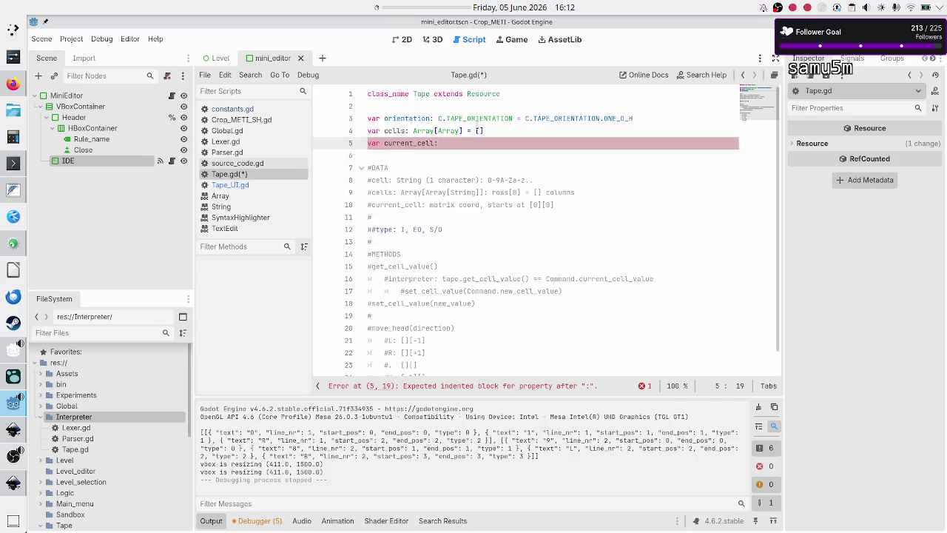
pyautogui.write('Vector')
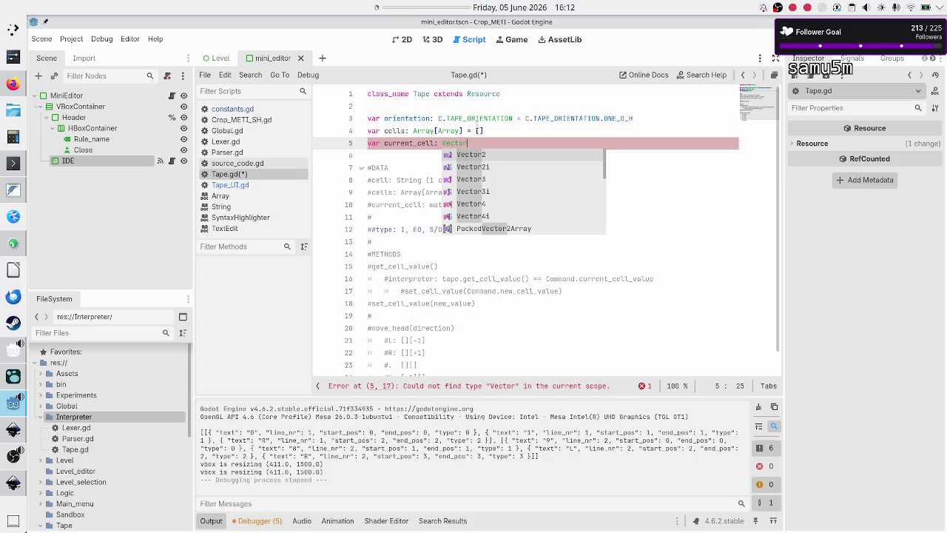
pyautogui.press('Return')
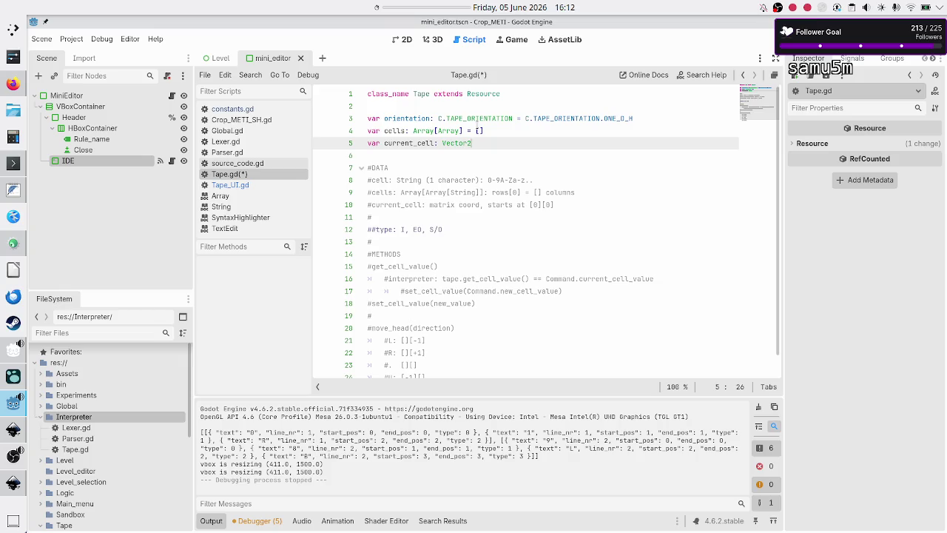
pyautogui.click(701, 83)
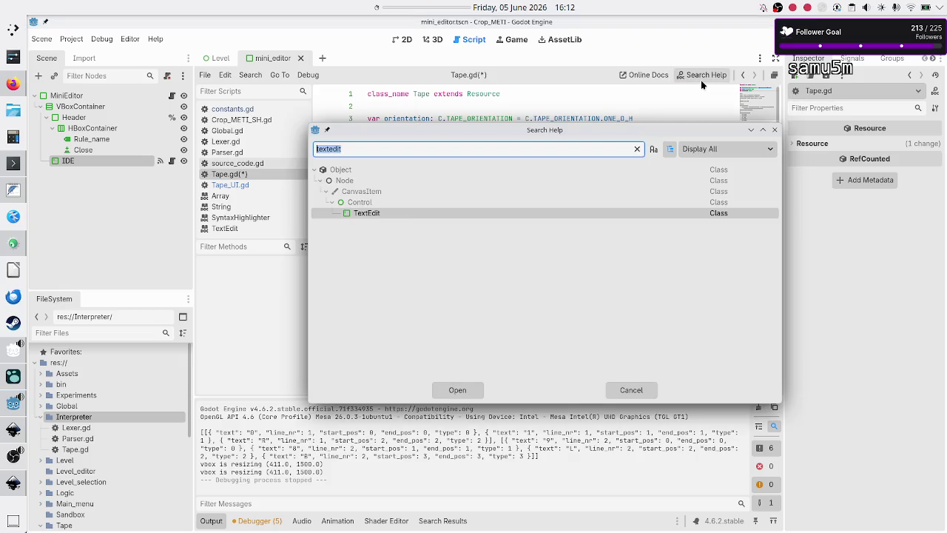
pyautogui.write('vector')
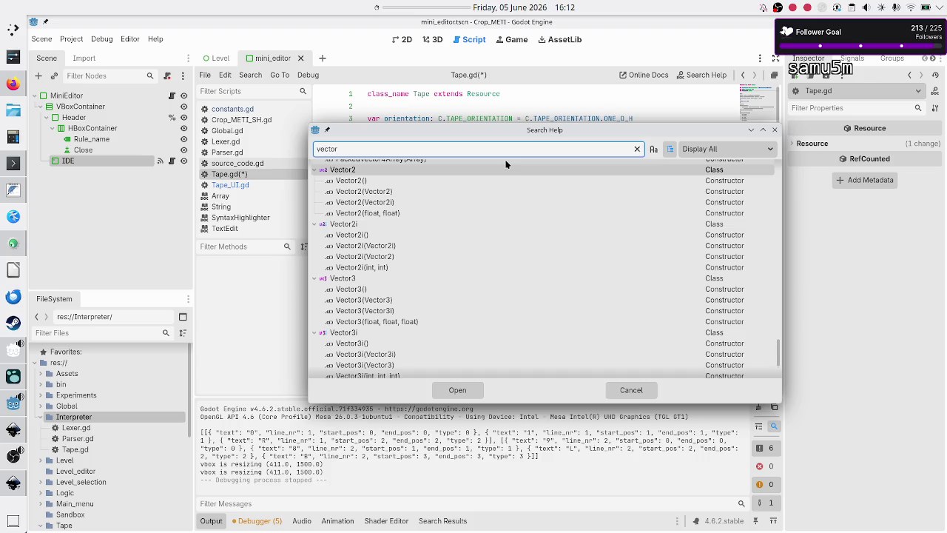
pyautogui.doubleClick(353, 226)
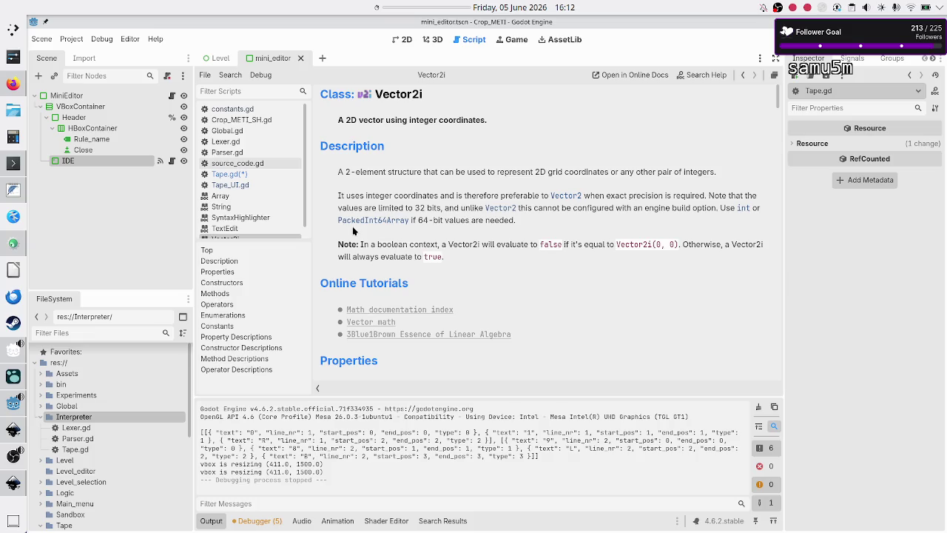
pyautogui.doubleClick(341, 123)
pyautogui.moveTo(350, 125); pyautogui.dragTo(473, 123)
pyautogui.doubleClick(468, 120)
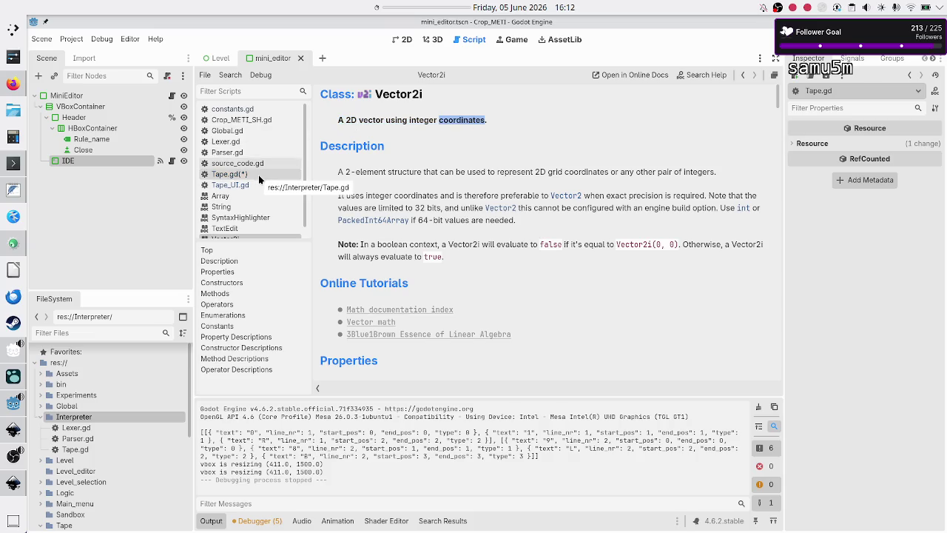
pyautogui.scroll(-6, 459, 232)
pyautogui.scroll(3, 459, 232)
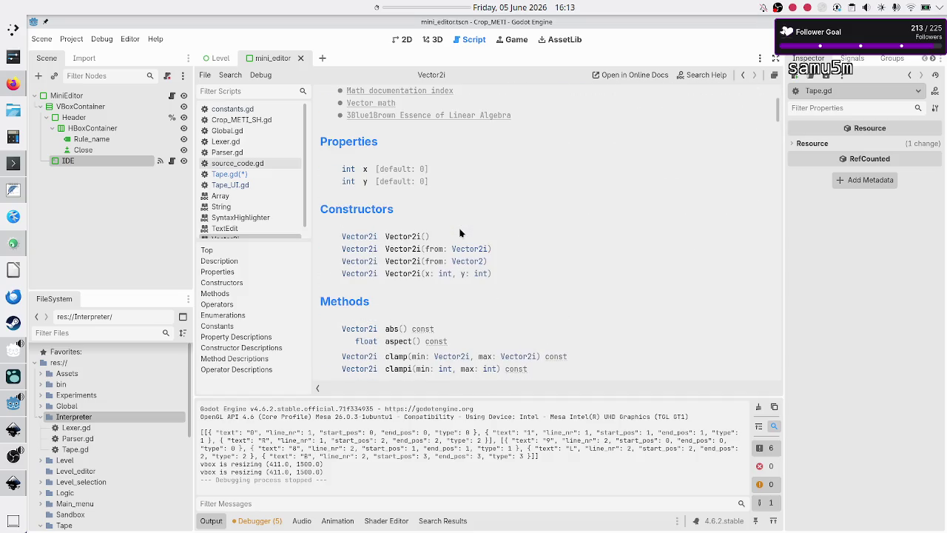
pyautogui.scroll(5, 459, 232)
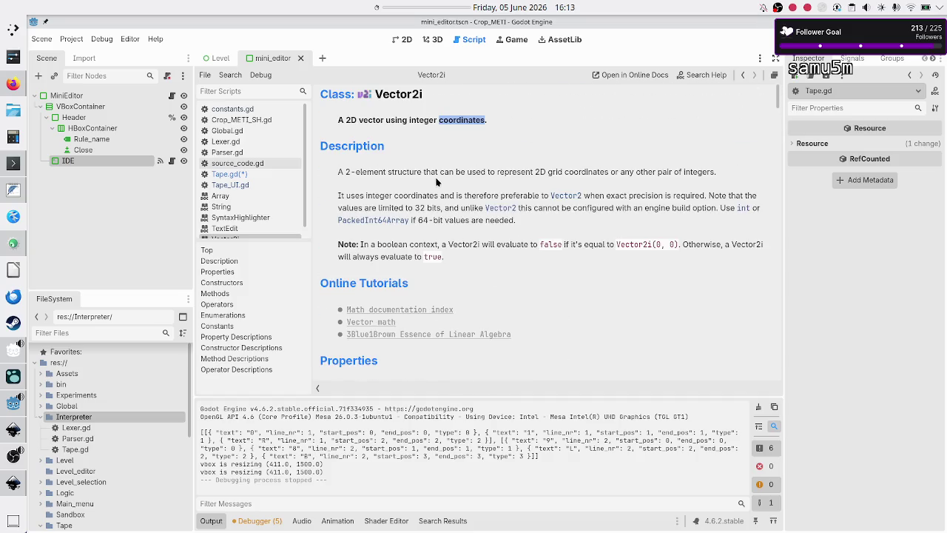
pyautogui.click(245, 177)
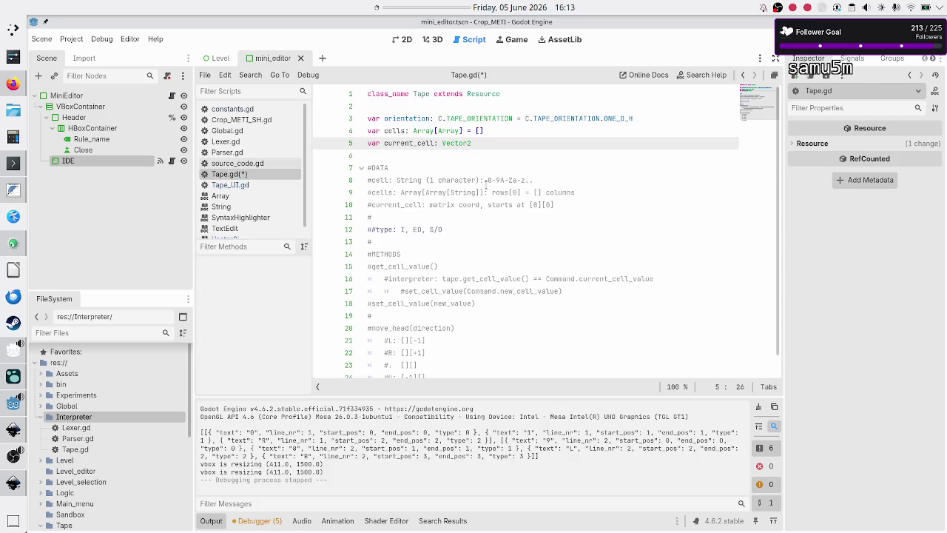
# Step: Move the rows/columns remark from the #cells note into a comment after the cells declaration
pyautogui.write('i')
pyautogui.press('Down')
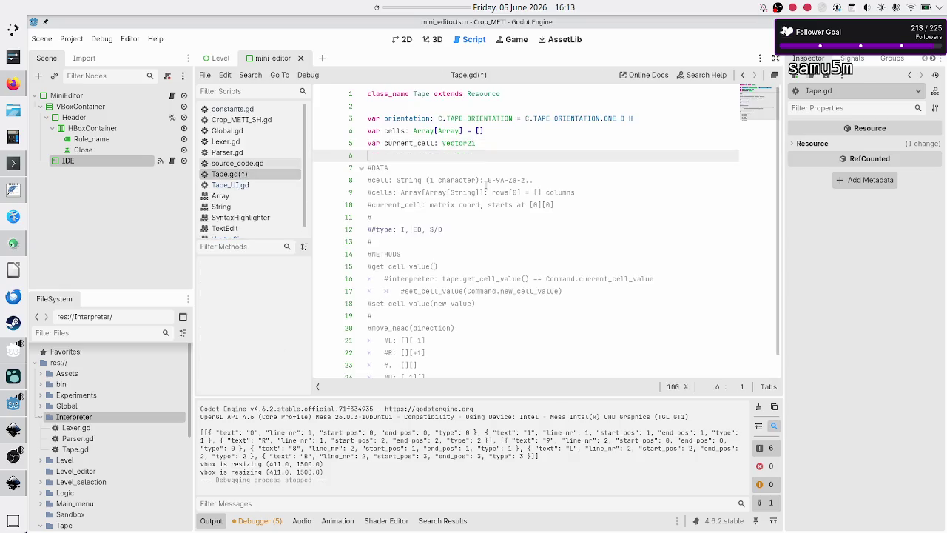
pyautogui.press('Up')
pyautogui.hotkey('shift', 'End')
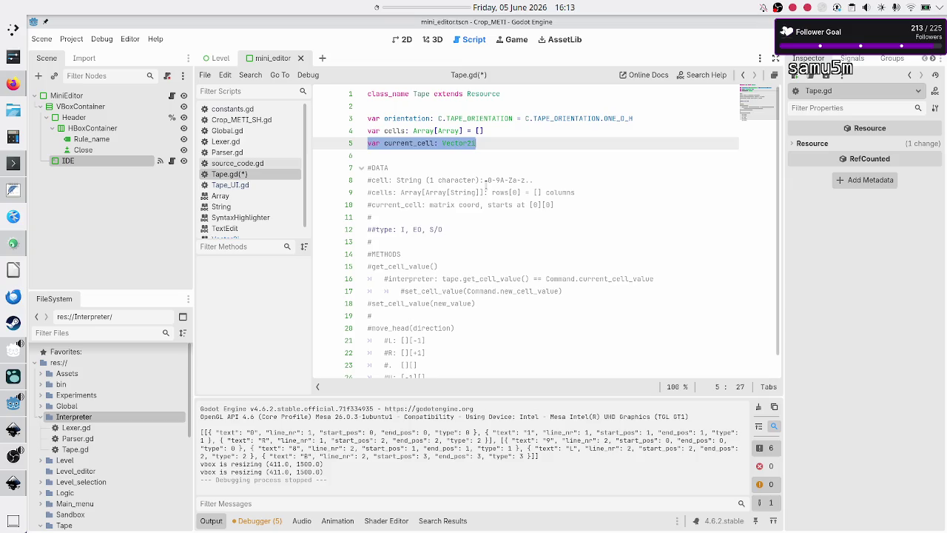
pyautogui.press('Down')
pyautogui.press('Down')
pyautogui.press('Down')
pyautogui.press('Up')
pyautogui.press('Right')
pyautogui.press('Right')
pyautogui.press('Right')
pyautogui.hotkey('shift', 'Right')
pyautogui.hotkey('shift', 'Right')
pyautogui.hotkey('shift', 'Right')
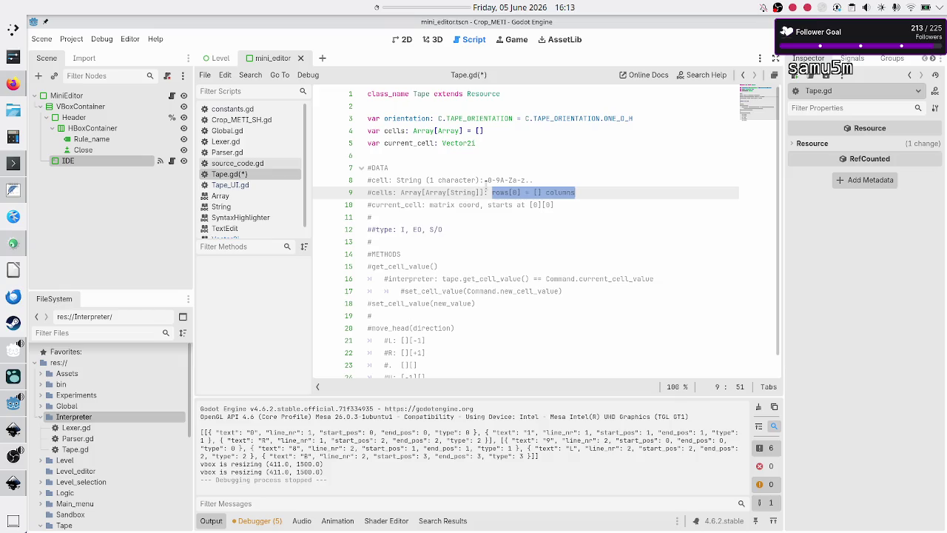
pyautogui.hotkey('ctrl', 'x')
pyautogui.press('Up')
pyautogui.press('Up')
pyautogui.press('Up')
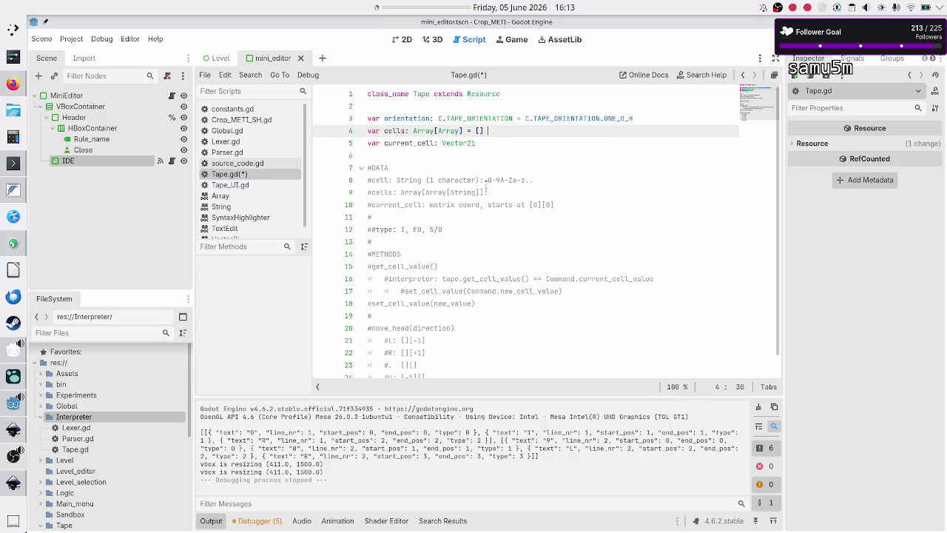
pyautogui.write('#')
pyautogui.hotkey('ctrl', 'v')
# Step: Delete the old #DATA comment block, including the ##type note
pyautogui.press('Down')
pyautogui.press('Down')
pyautogui.press('Down')
pyautogui.press('Home')
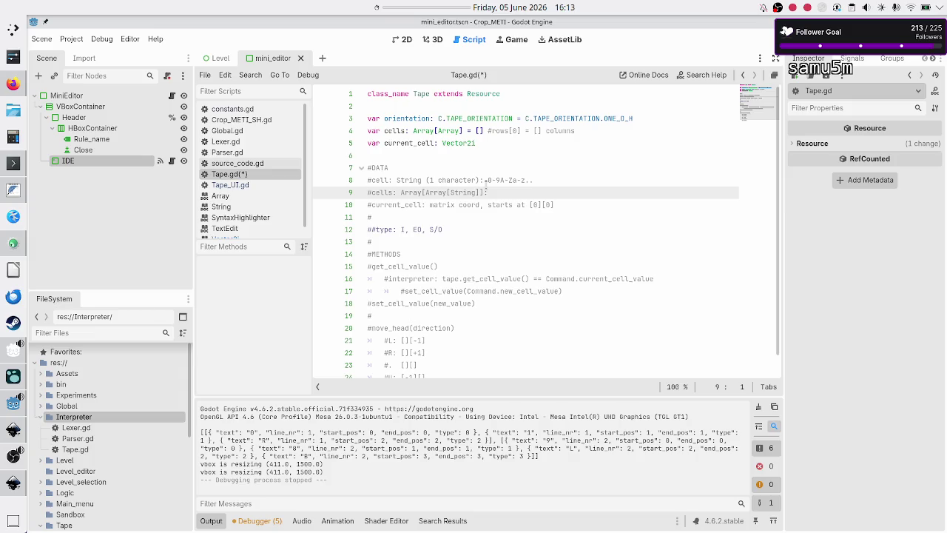
pyautogui.press('Up')
pyautogui.press('Up')
pyautogui.hotkey('shift', 'Down')
pyautogui.hotkey('shift', 'Down')
pyautogui.hotkey('shift', 'Down')
pyautogui.hotkey('shift', 'Down')
pyautogui.hotkey('shift', 'Down')
pyautogui.hotkey('shift', 'End')
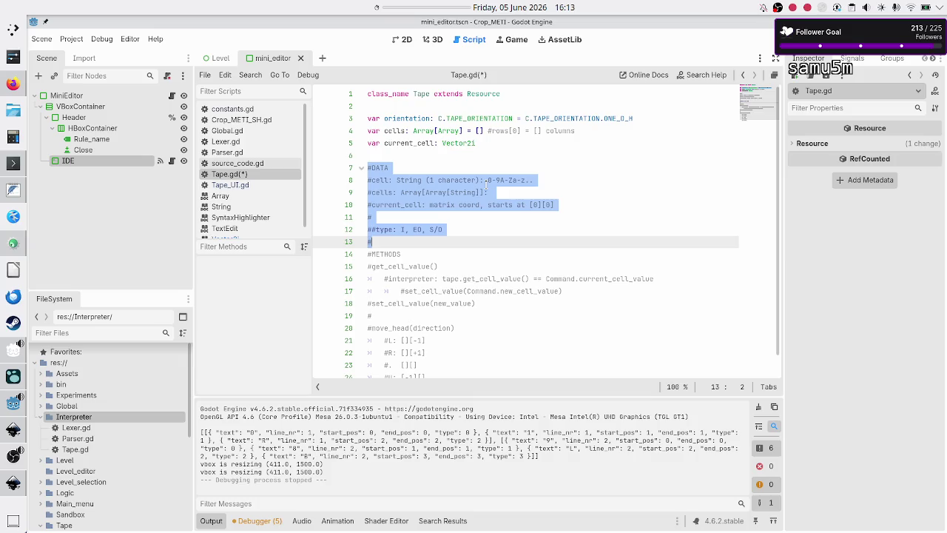
pyautogui.press('BackSpace')
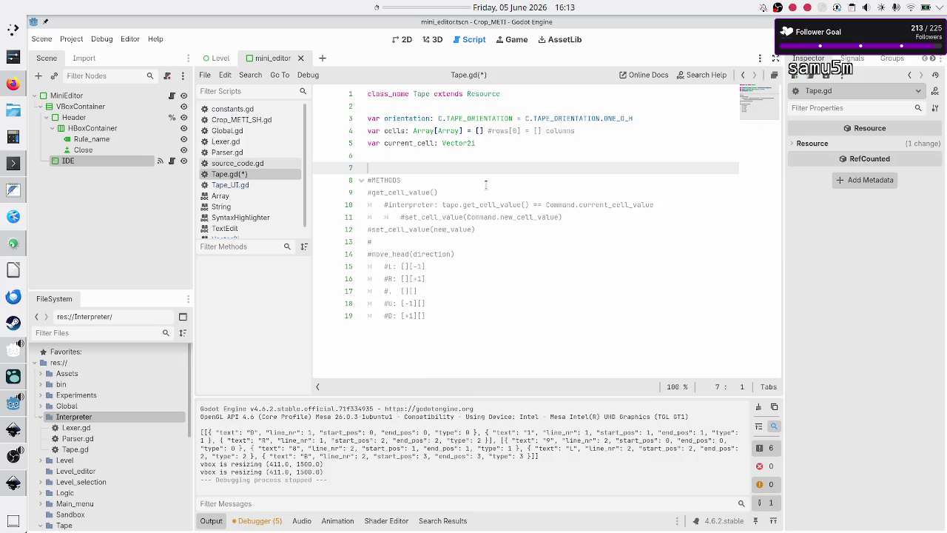
# Step: Add the comment '#a cell is a string w/ only 1 char' on a new line above var cells
pyautogui.press('Up')
pyautogui.press('Up')
pyautogui.press('Up')
pyautogui.press('Down')
pyautogui.press('Up')
pyautogui.press('End')
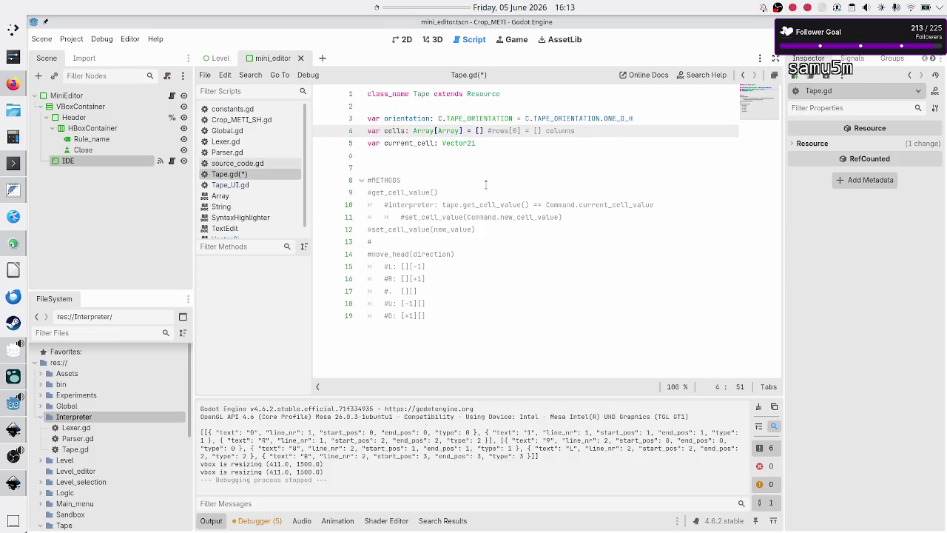
pyautogui.hotkey('ctrl', 'shift', 'Return')
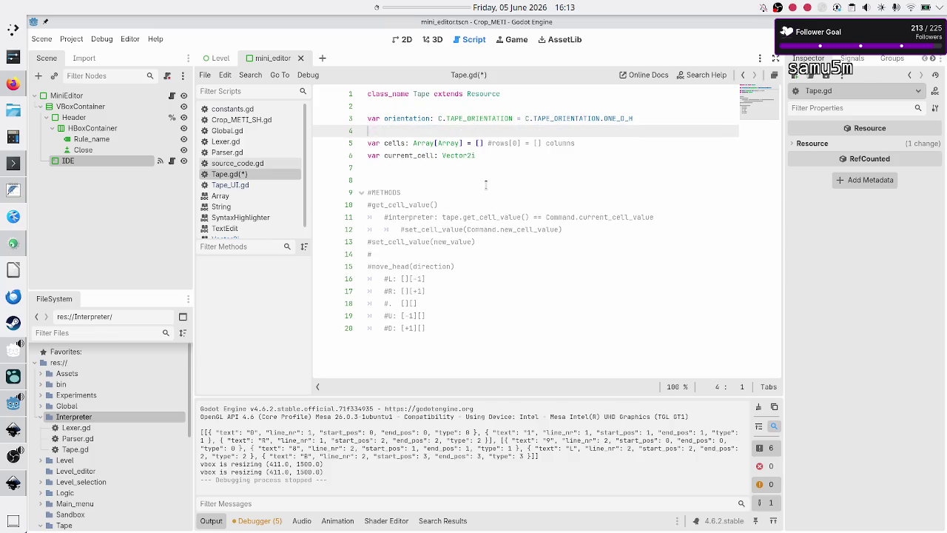
pyautogui.write('#a cell ')
pyautogui.write('is a strin')
pyautogui.write('g w/ only 1 char')
pyautogui.press('Down')
pyautogui.press('Down')
pyautogui.press('Down')
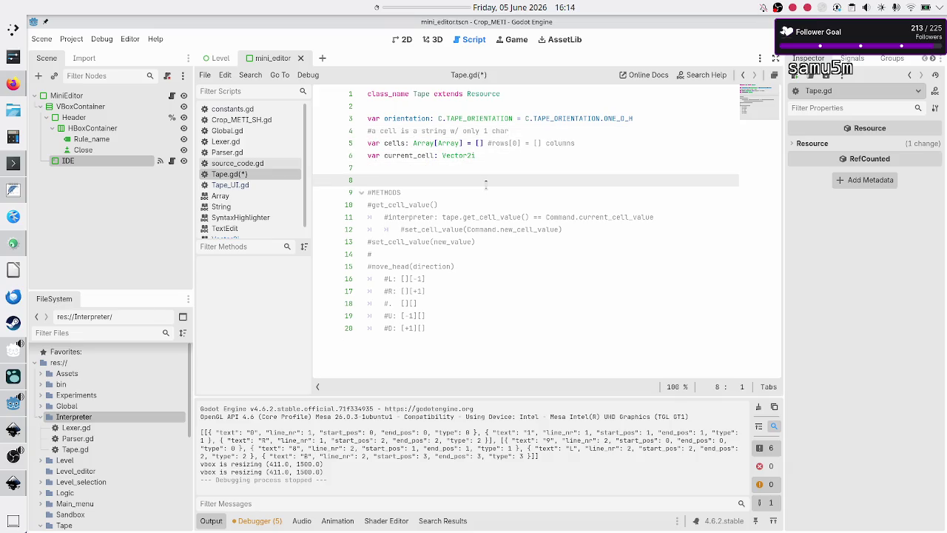
pyautogui.click(703, 75)
pyautogui.write('char')
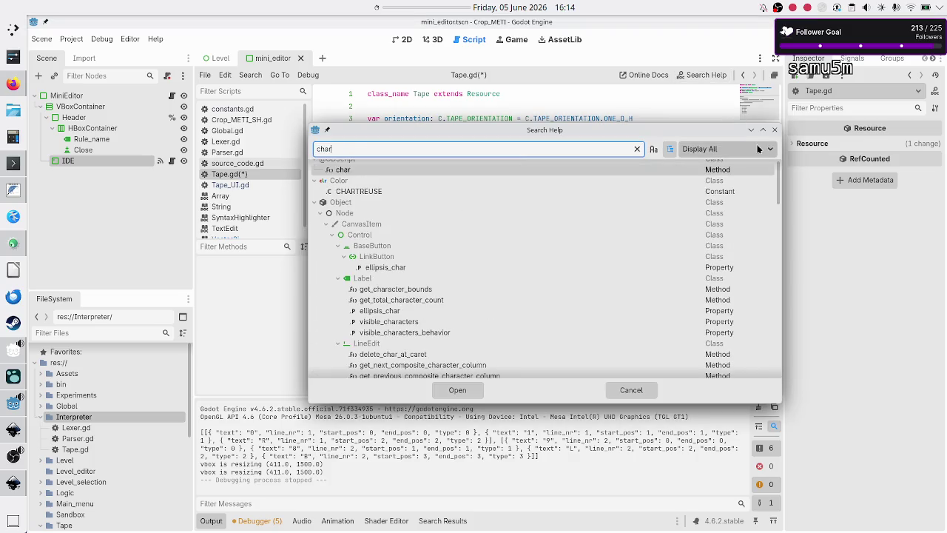
pyautogui.scroll(1, 598, 186)
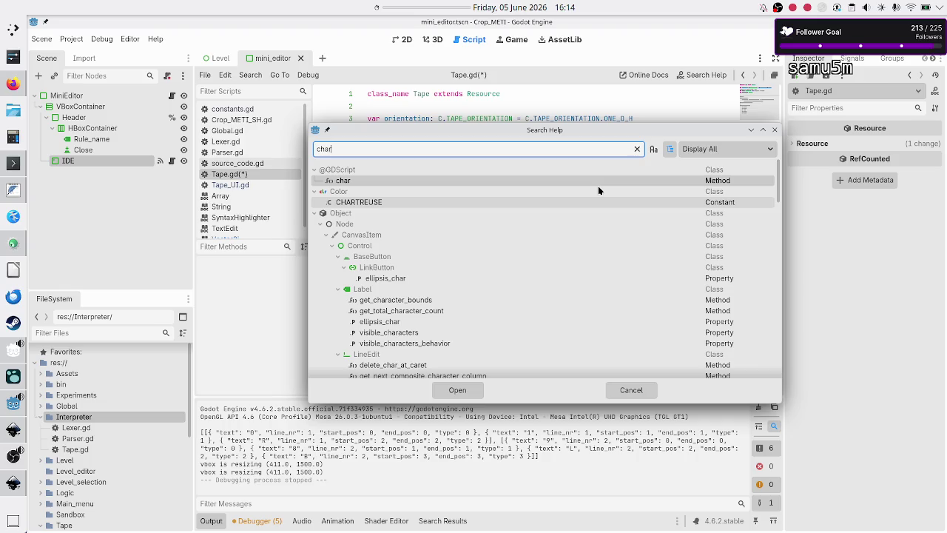
pyautogui.doubleClick(391, 182)
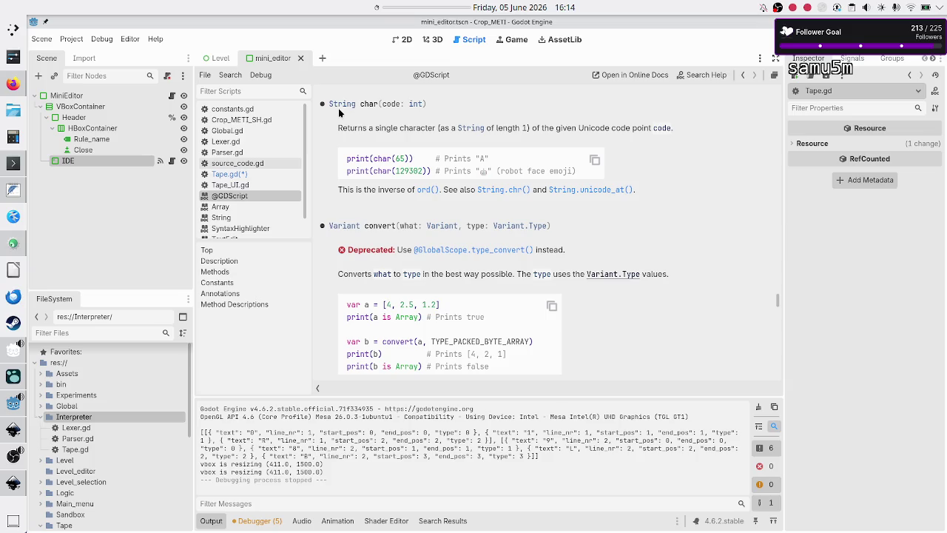
pyautogui.click(225, 173)
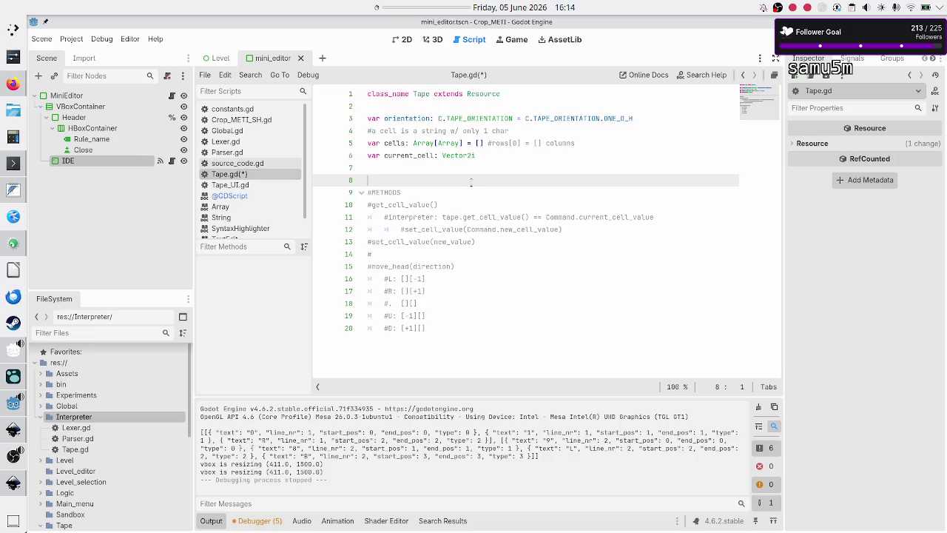
# Step: Declare 'func get_cell_value() -> String:' on line 8 and begin its body with 'return cells['
pyautogui.press('Return')
pyautogui.press('Up')
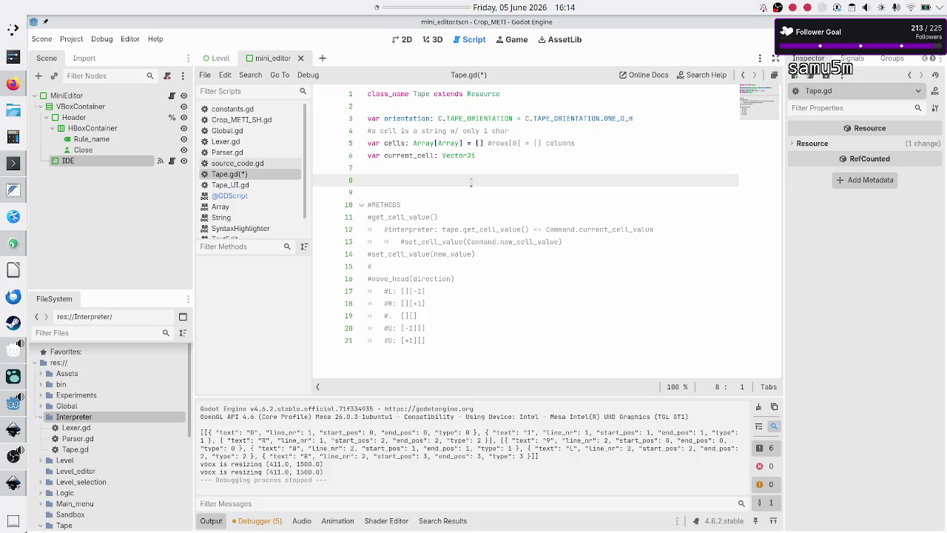
pyautogui.write('func get_cell_value() ')
pyautogui.write('-> ')
pyautogui.write('String')
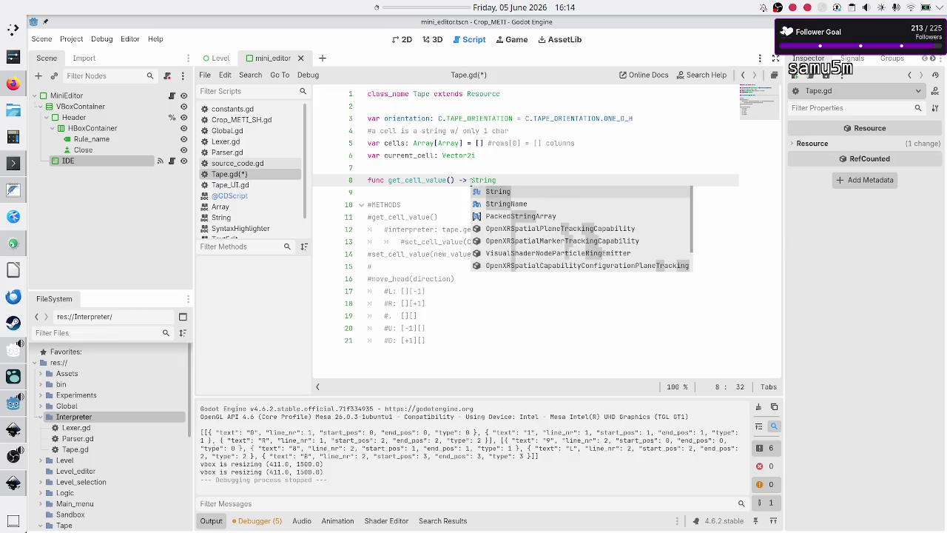
pyautogui.write(':')
pyautogui.press('Return')
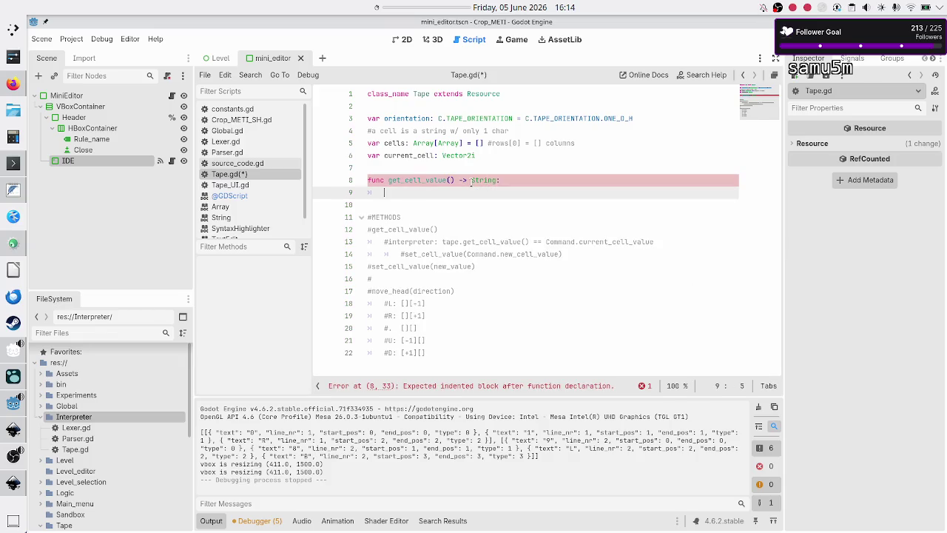
pyautogui.write('return ')
pyautogui.write('cells')
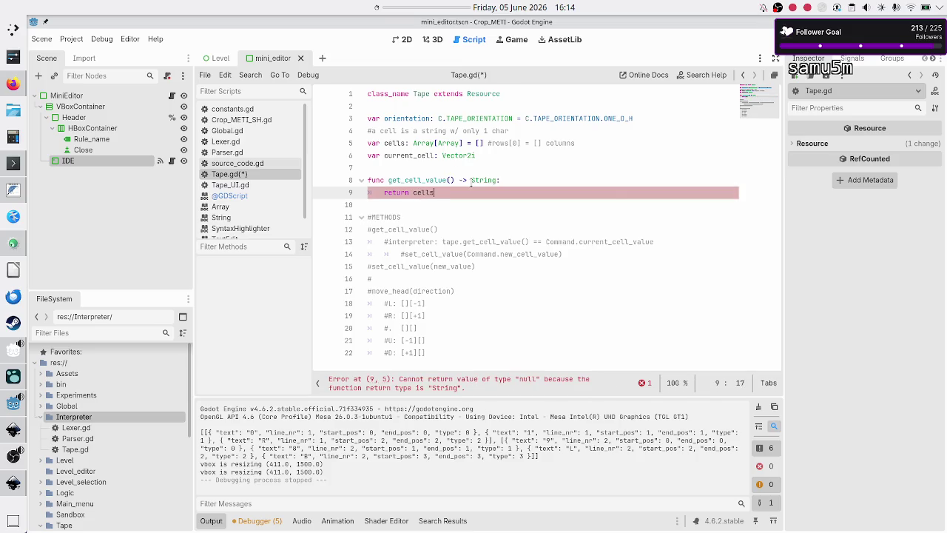
pyautogui.write('[')
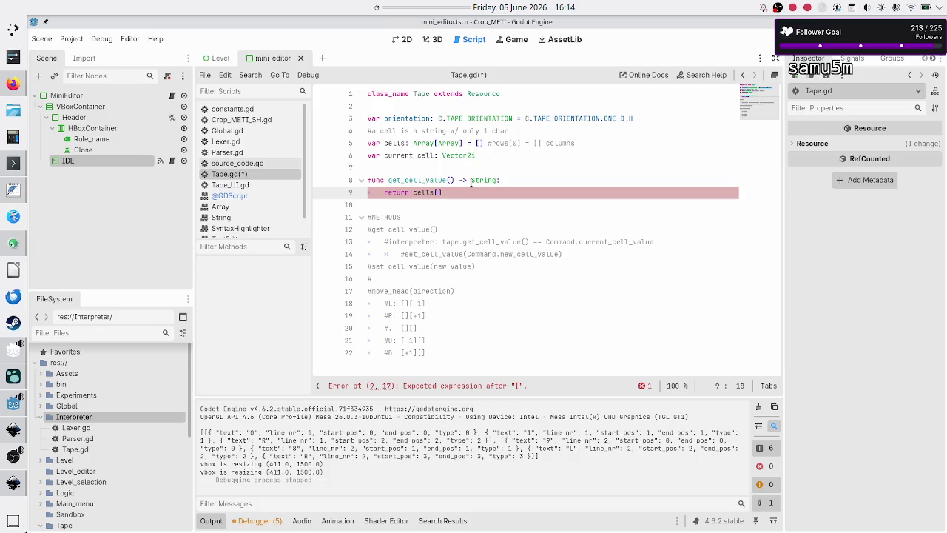
# Step: Remove stray letters from the return type and complete the body as 'return cells[current_cell.x]'
pyautogui.click(470, 182)
pyautogui.write('cu')
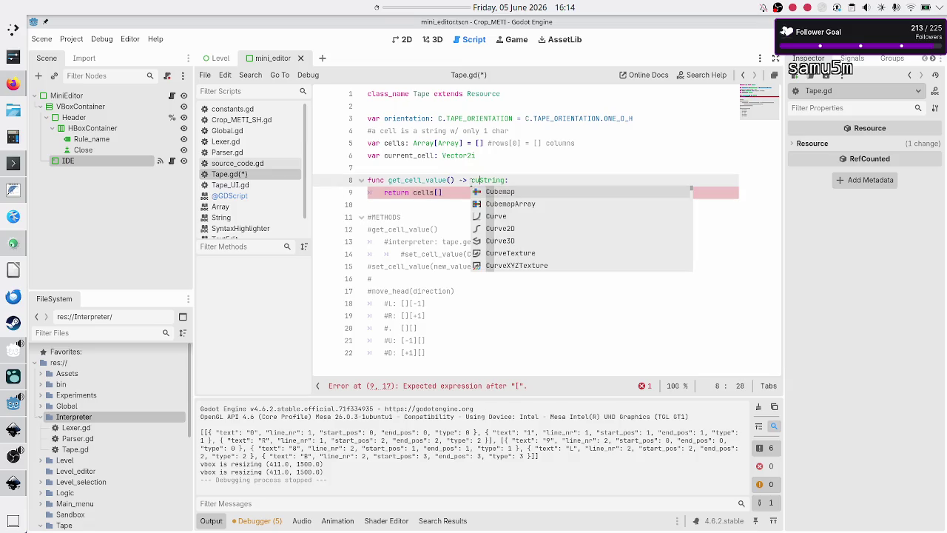
pyautogui.press('BackSpace')
pyautogui.press('BackSpace')
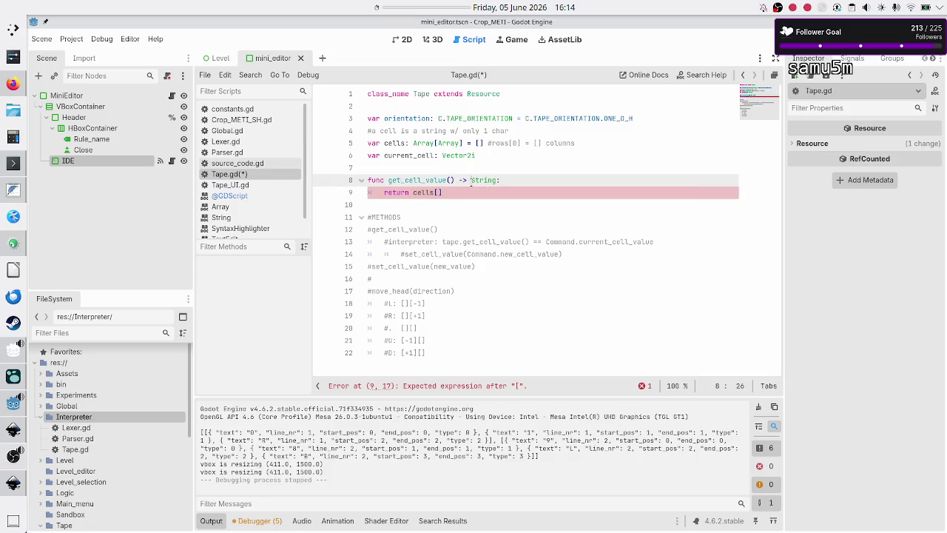
pyautogui.click(485, 189)
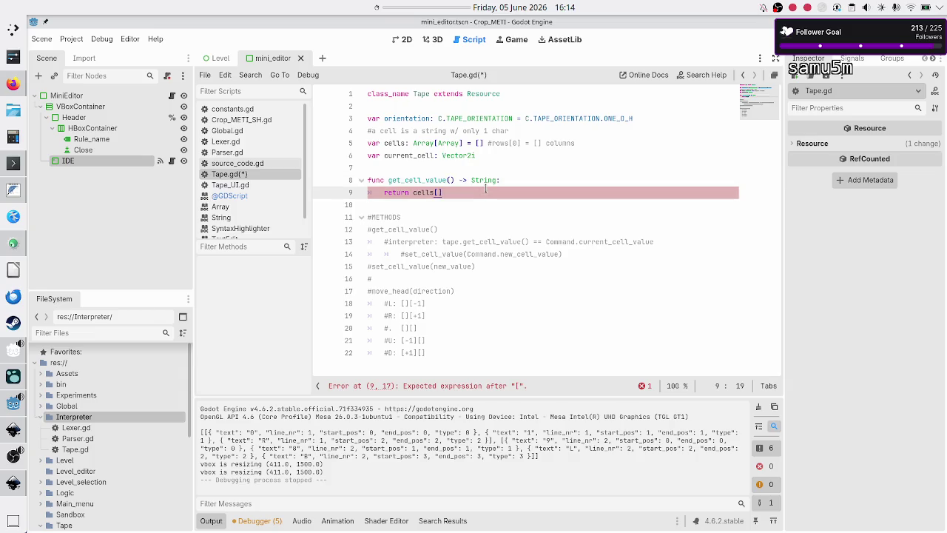
pyautogui.press('Left')
pyautogui.write('curr')
pyautogui.press('Return')
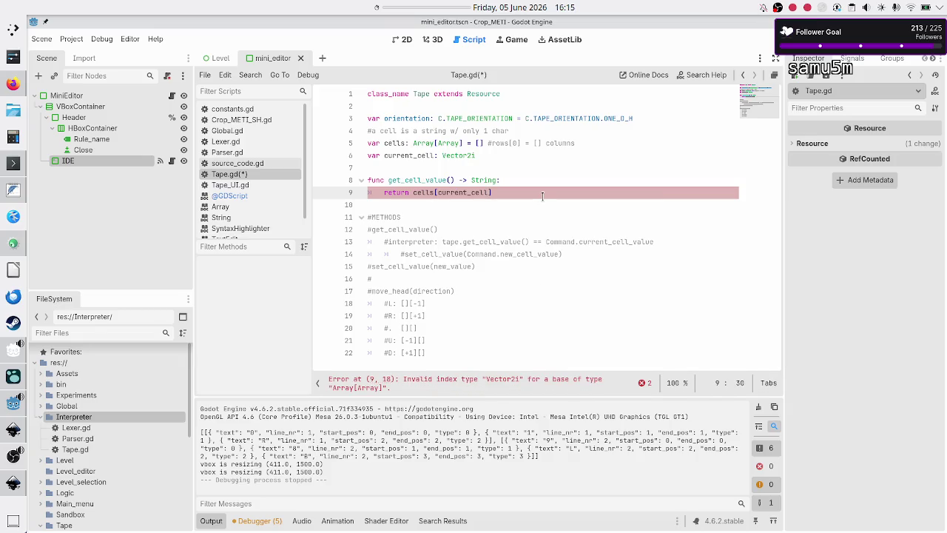
pyautogui.write('.x')
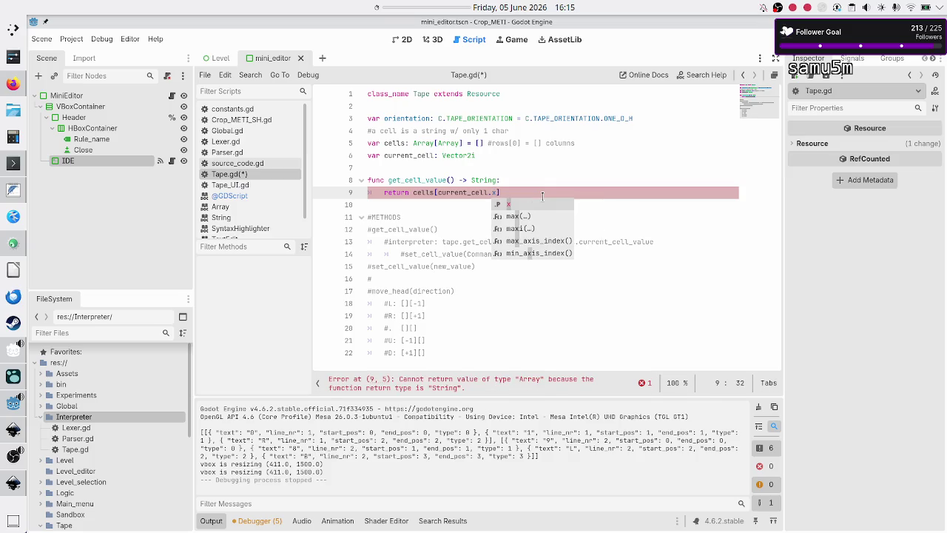
pyautogui.press('Right')
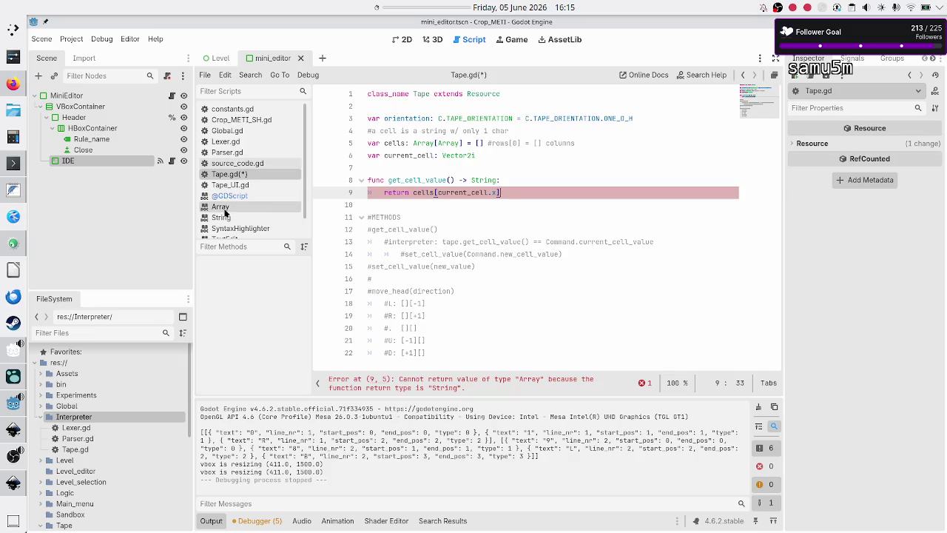
pyautogui.scroll(-1, 252, 217)
pyautogui.click(248, 230)
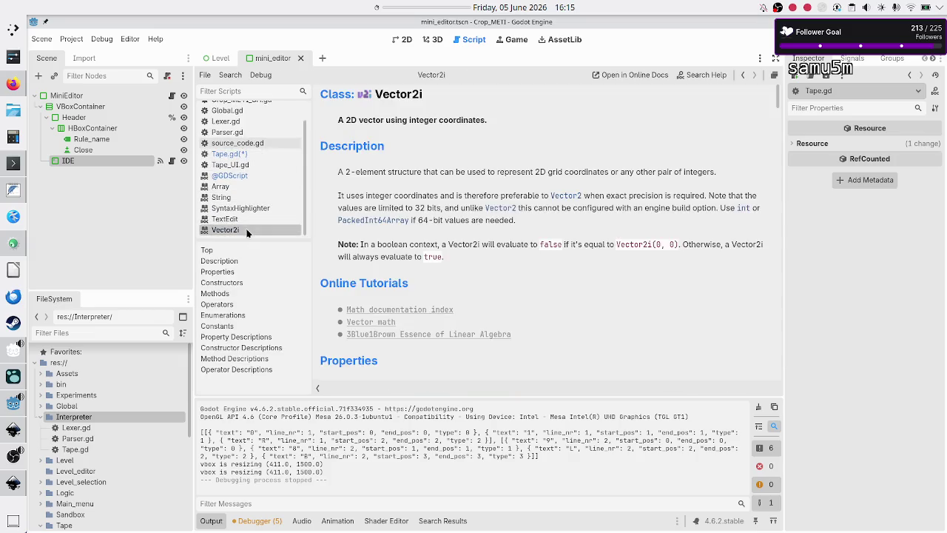
pyautogui.scroll(-5, 362, 215)
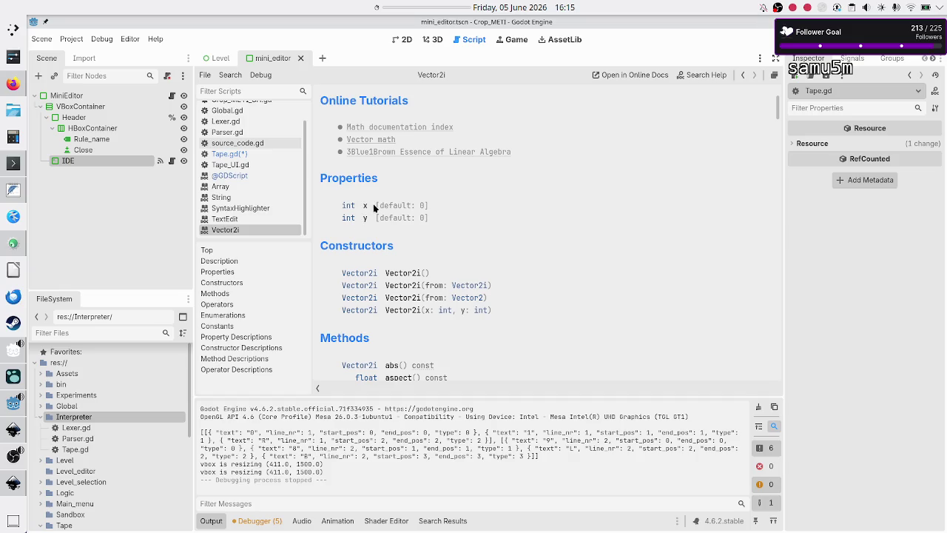
pyautogui.click(262, 152)
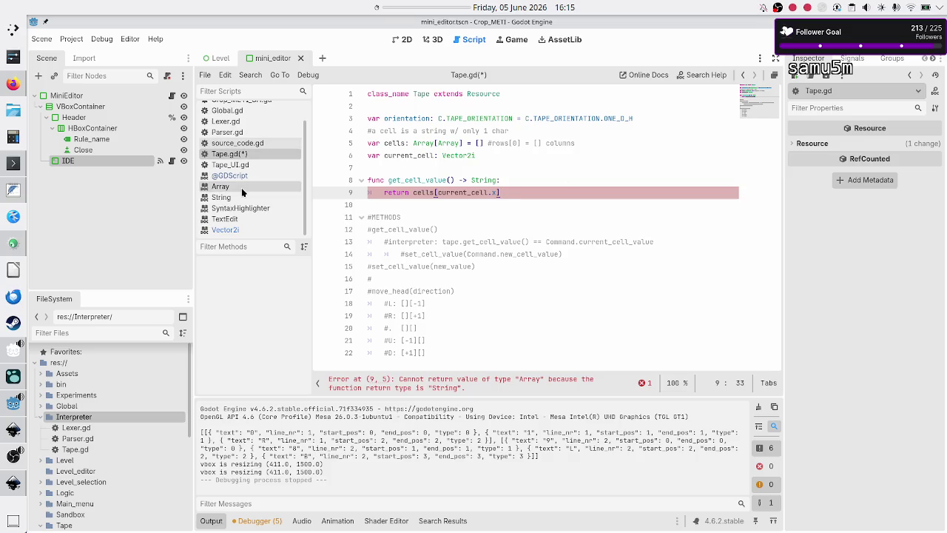
pyautogui.click(239, 231)
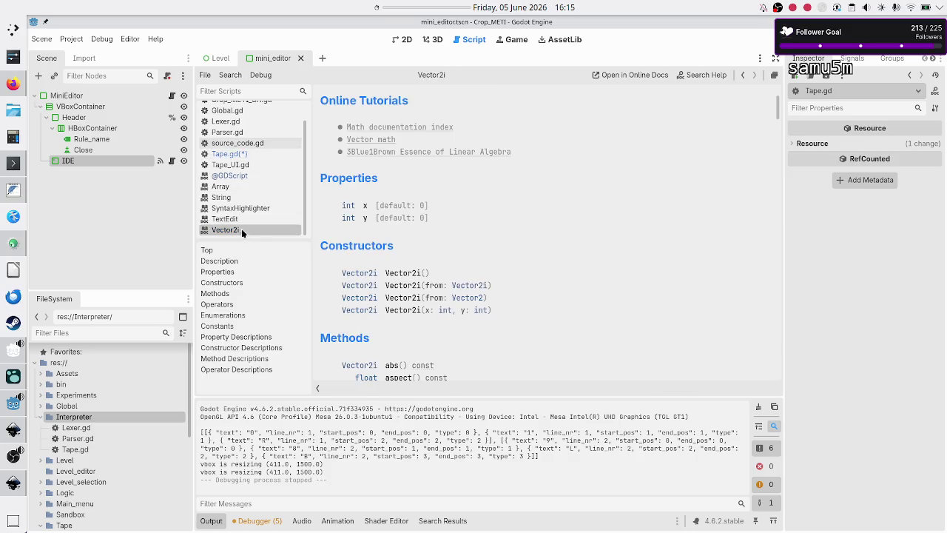
pyautogui.click(245, 154)
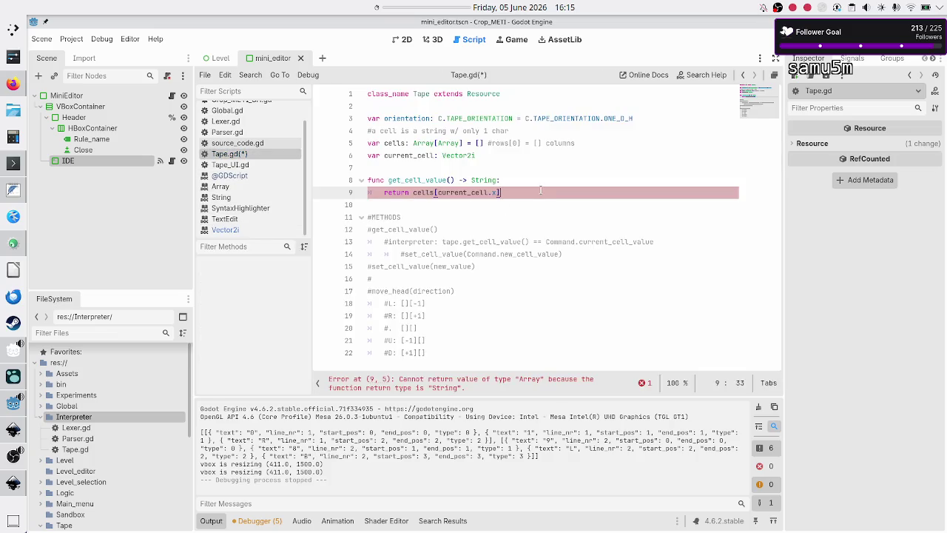
pyautogui.press('Up')
pyautogui.press('Up')
# Step: Leave an unfinished 'func get_' stub above get_cell_value and select the x in current_cell.x
pyautogui.press('Return')
pyautogui.write('func get_')
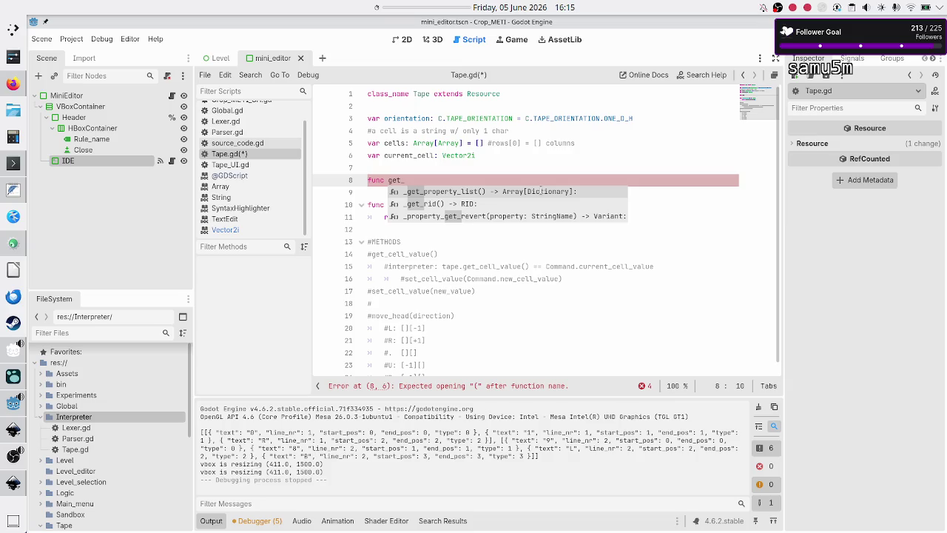
pyautogui.press('Escape')
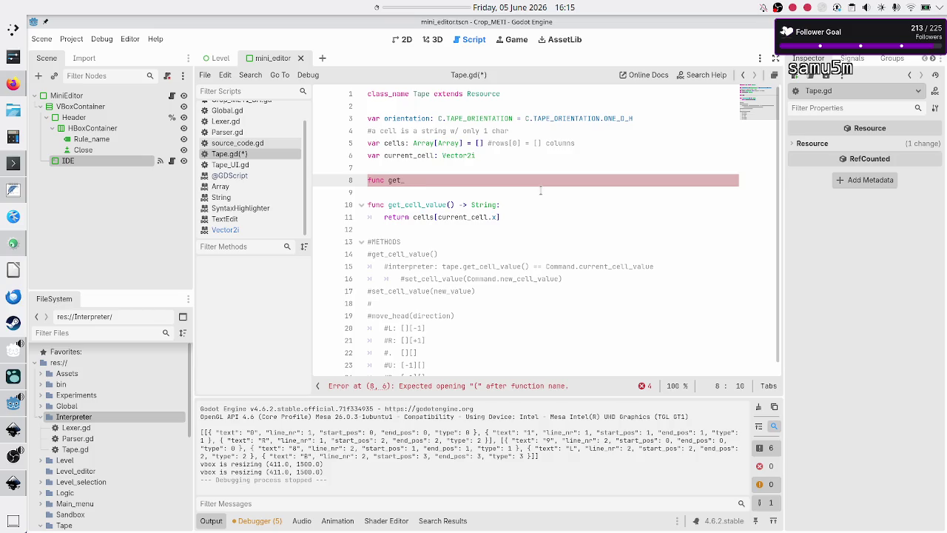
pyautogui.press('Down')
pyautogui.press('Down')
pyautogui.press('Down')
pyautogui.press('End')
pyautogui.hotkey('shift', 'Left')
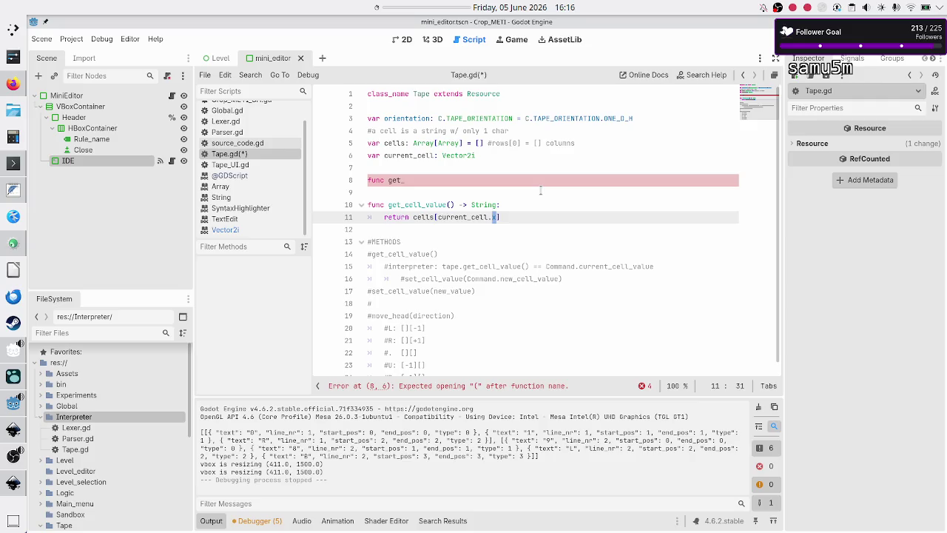
# Step: Switch to Inkscape and bring the tape grid mockup with I, EO and S/O rows into view
pyautogui.hotkey('alt', 'Tab')
pyautogui.scroll(-15, 404, 186)
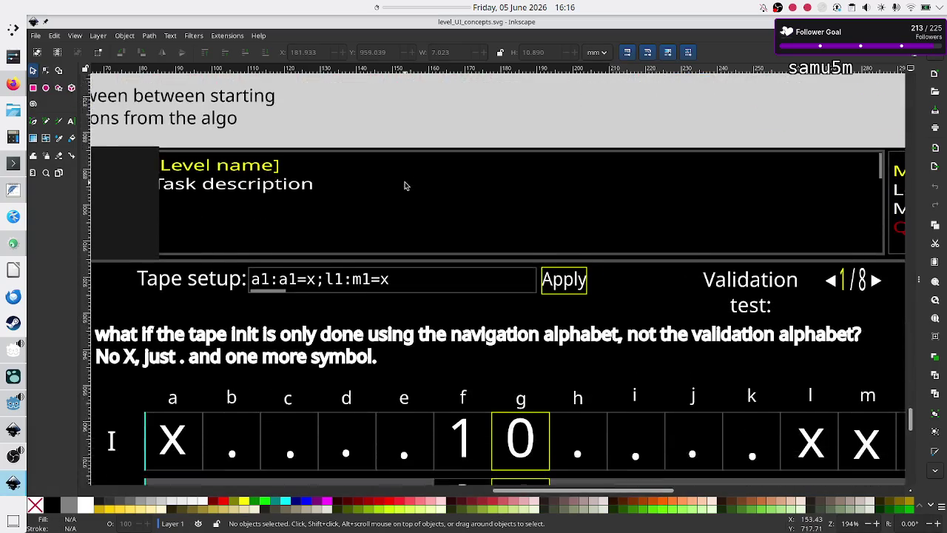
pyautogui.hscroll(-5, 405, 186)
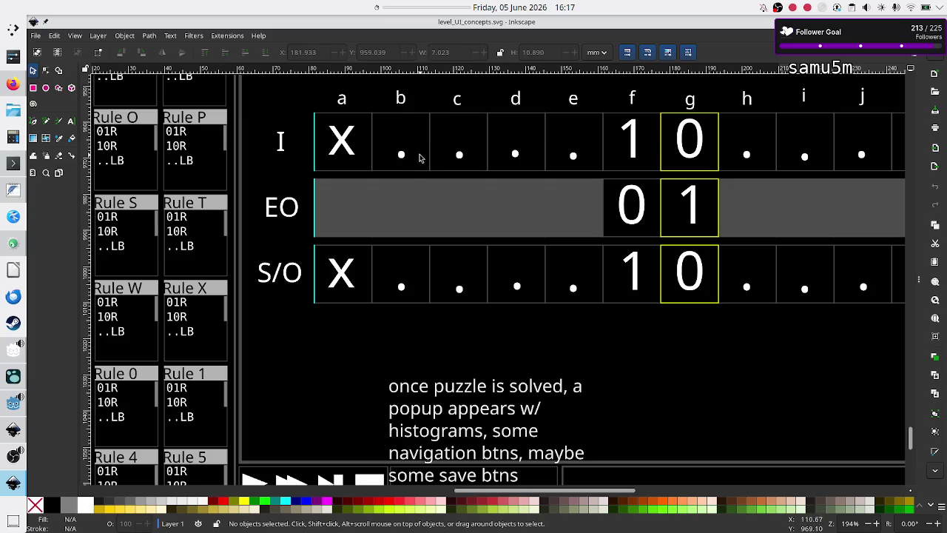
# Step: Reword the line 5 comment in Tape.gd to use columns[0], starting the trailing word 'row'
pyautogui.hotkey('alt', 'Tab')
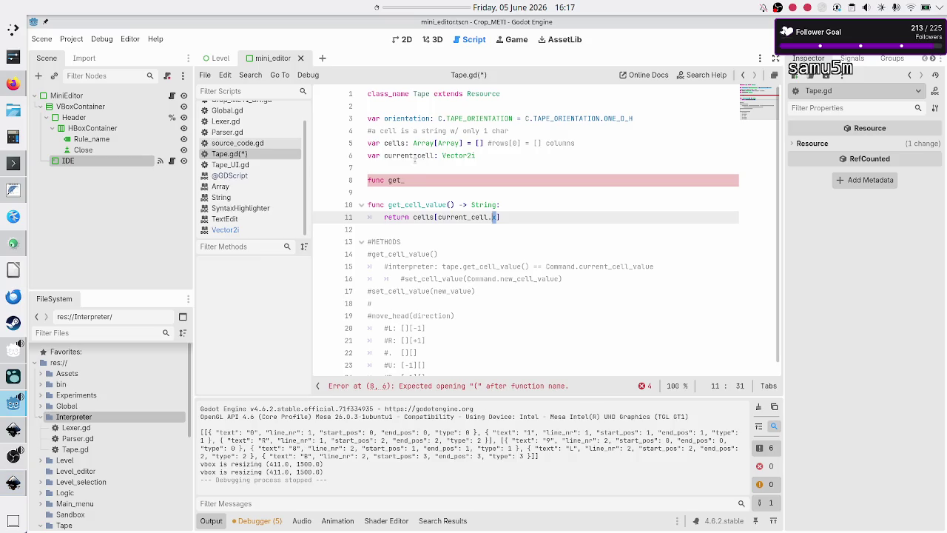
pyautogui.click(605, 145)
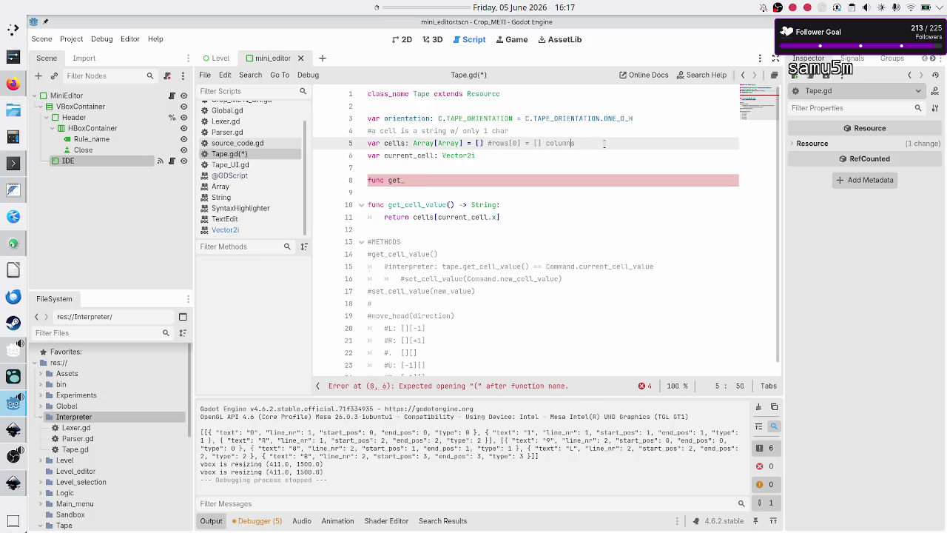
pyautogui.press('Left')
pyautogui.press('Left')
pyautogui.press('Left')
pyautogui.press('BackSpace')
pyautogui.press('BackSpace')
pyautogui.press('BackSpace')
pyautogui.write('columns')
pyautogui.press('Right')
pyautogui.press('End')
pyautogui.press('BackSpace')
pyautogui.press('BackSpace')
pyautogui.press('BackSpace')
pyautogui.press('BackSpace')
pyautogui.press('BackSpace')
pyautogui.write('row')
# Step: After checking the concept drawing, finish the comment as 'rows for that col'
pyautogui.hotkey('alt', 'Tab')
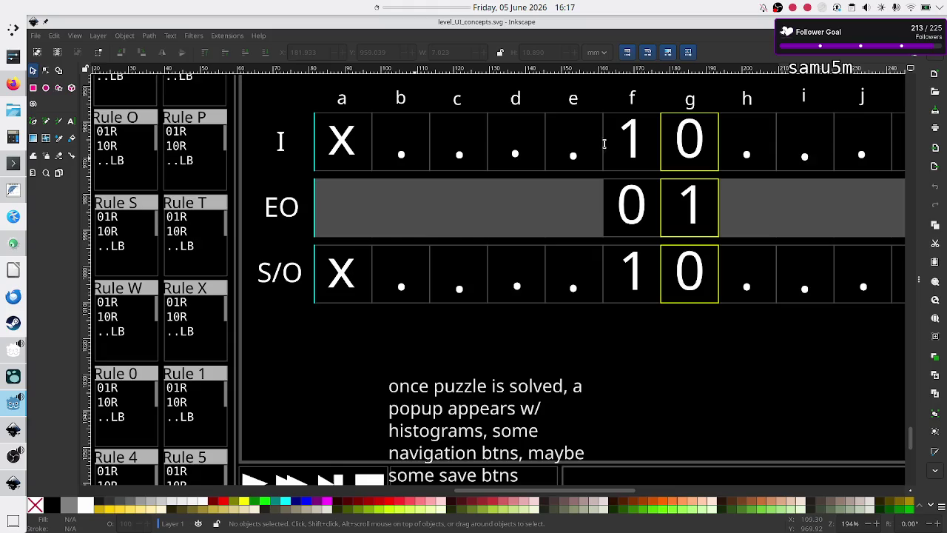
pyautogui.press('Tab')
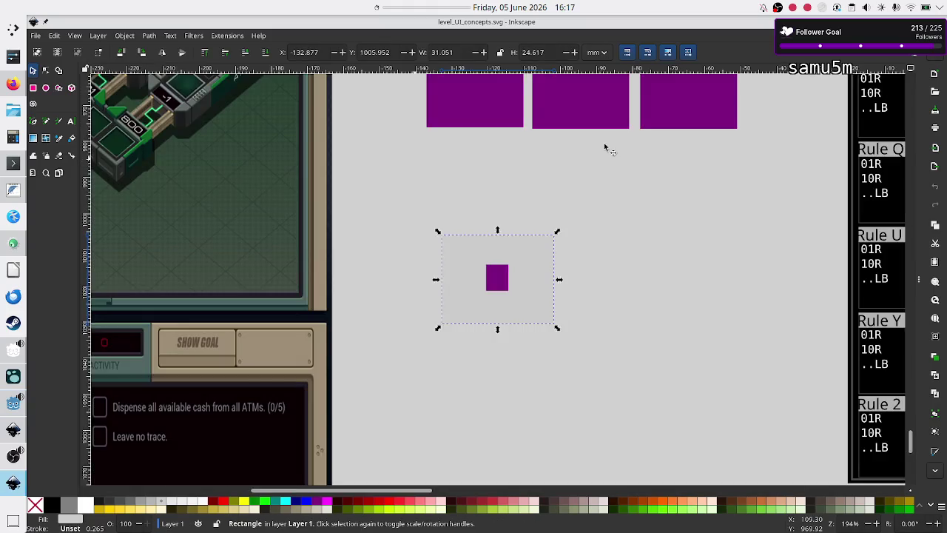
pyautogui.hotkey('alt', 'Tab')
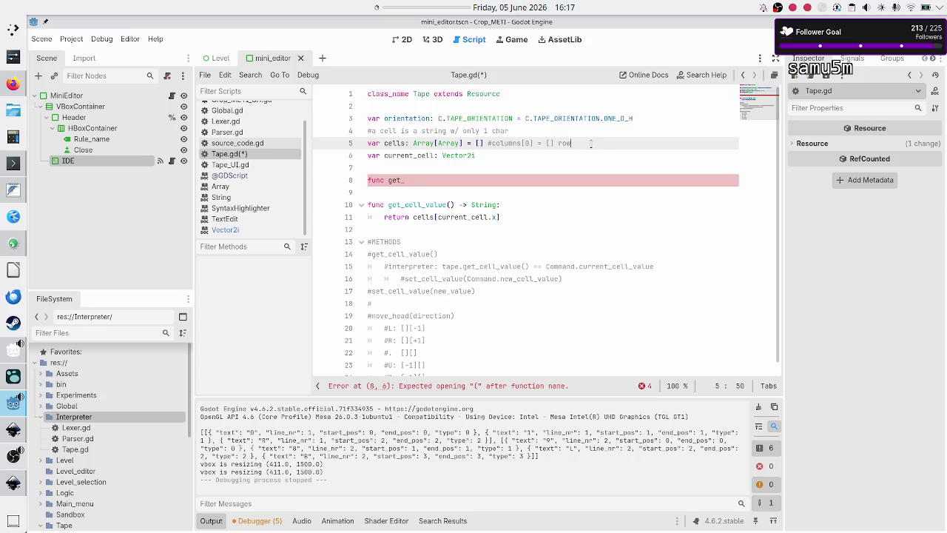
pyautogui.write('s')
pyautogui.write('for that col')
# Step: Select the x index in get_cell_value's return cells[current_cell.x], then glance at the drawing
pyautogui.press('Down')
pyautogui.press('Down')
pyautogui.press('Down')
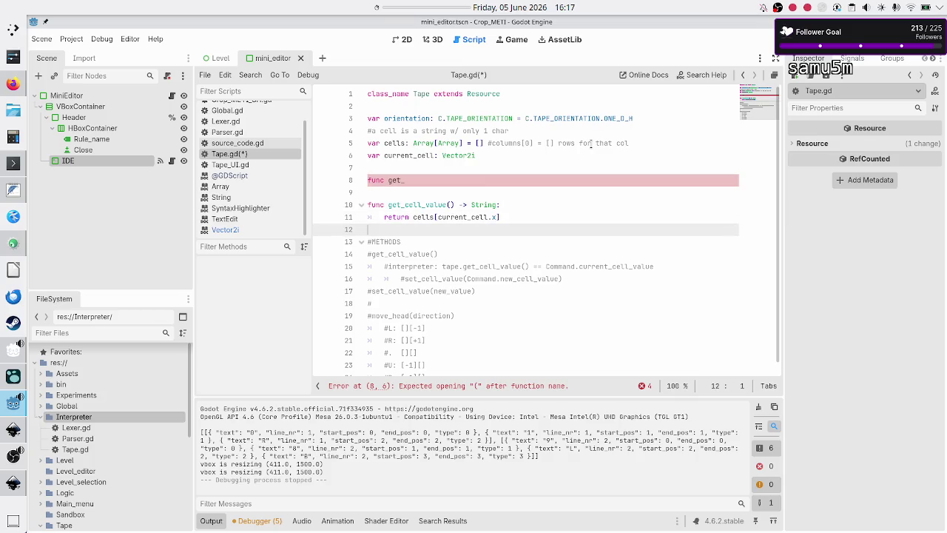
pyautogui.press('Up')
pyautogui.press('Left')
pyautogui.hotkey('shift', 'Left')
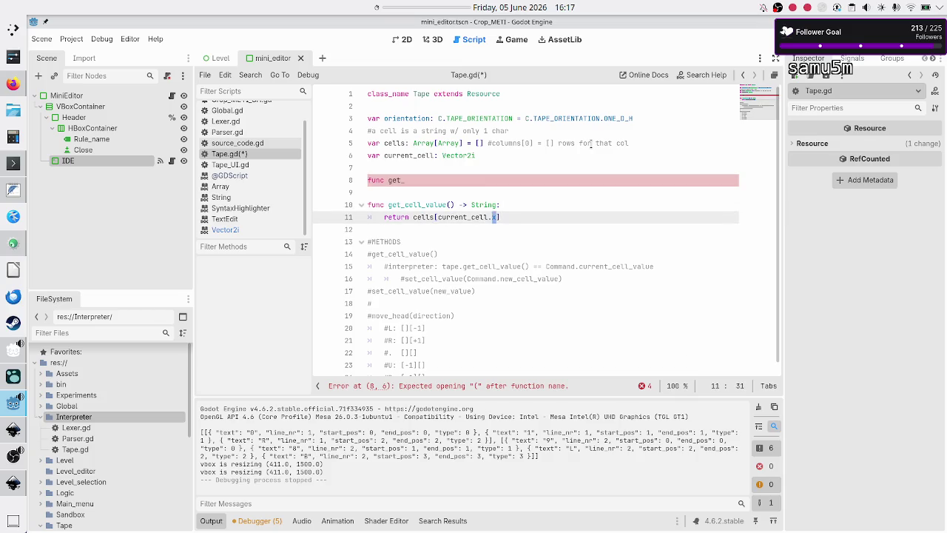
pyautogui.hotkey('alt', 'Tab')
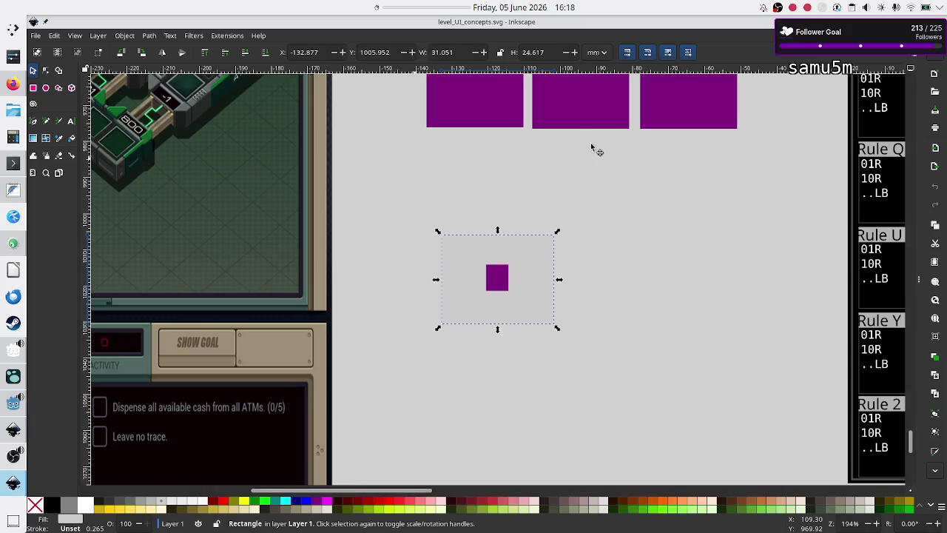
# Step: Deselect the purple rectangle and scroll over the I, EO, S/O tape mockup before returning to Godot
pyautogui.scroll(-1, 535, 178)
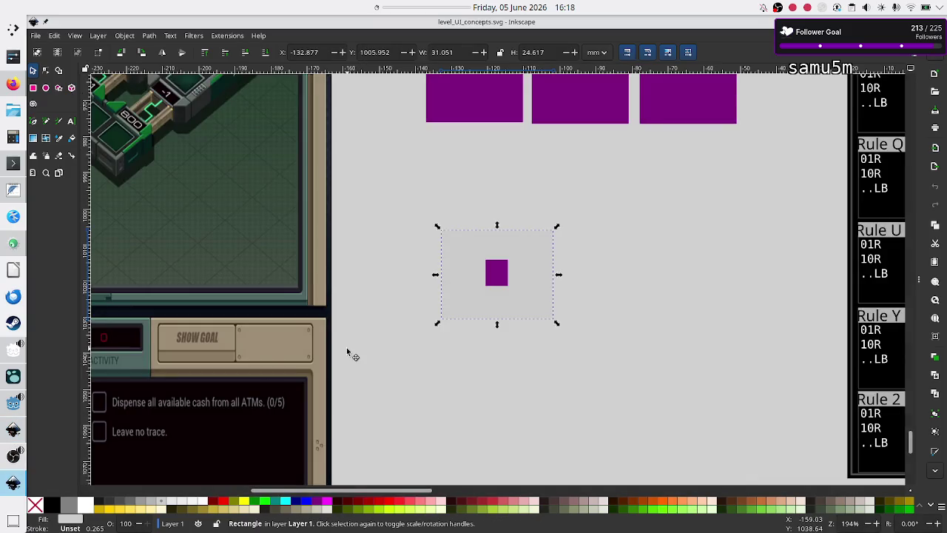
pyautogui.click(346, 347)
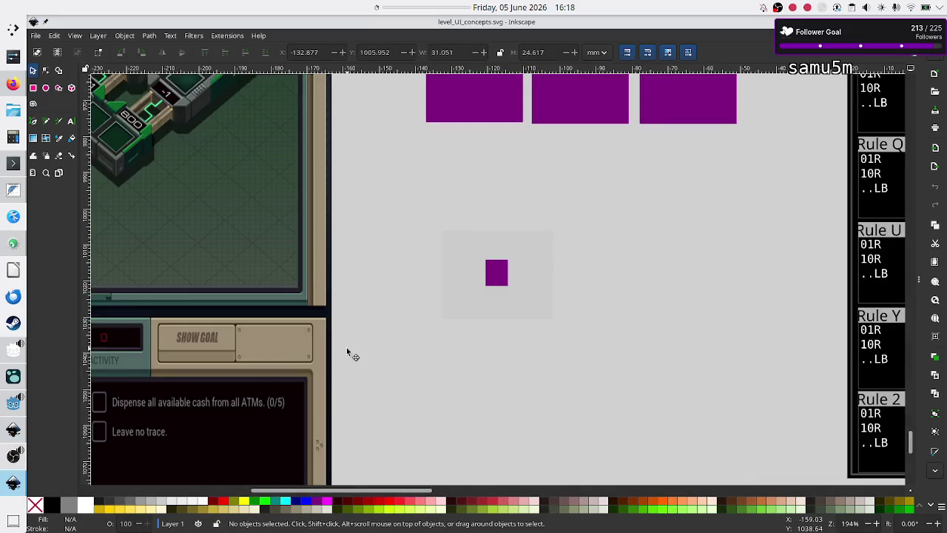
pyautogui.hscroll(15, 374, 346)
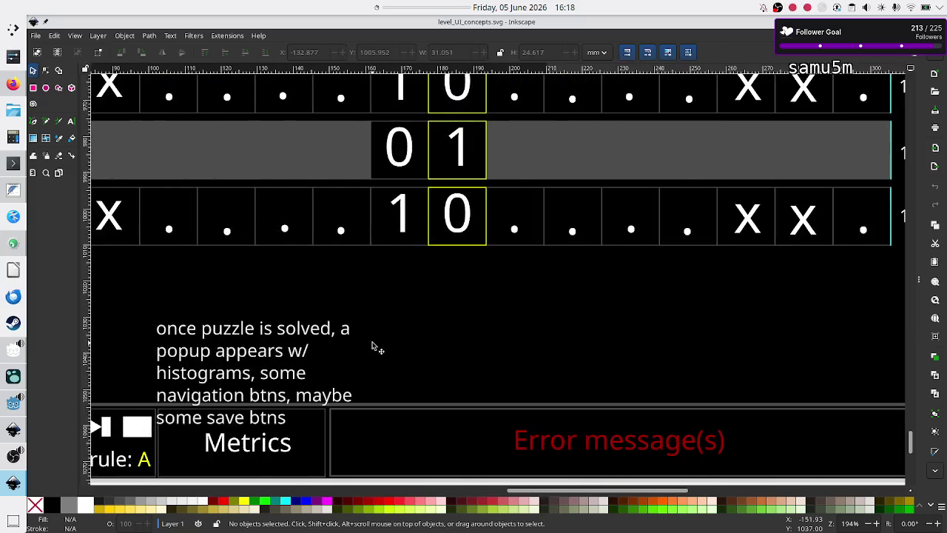
pyautogui.scroll(1, 373, 346)
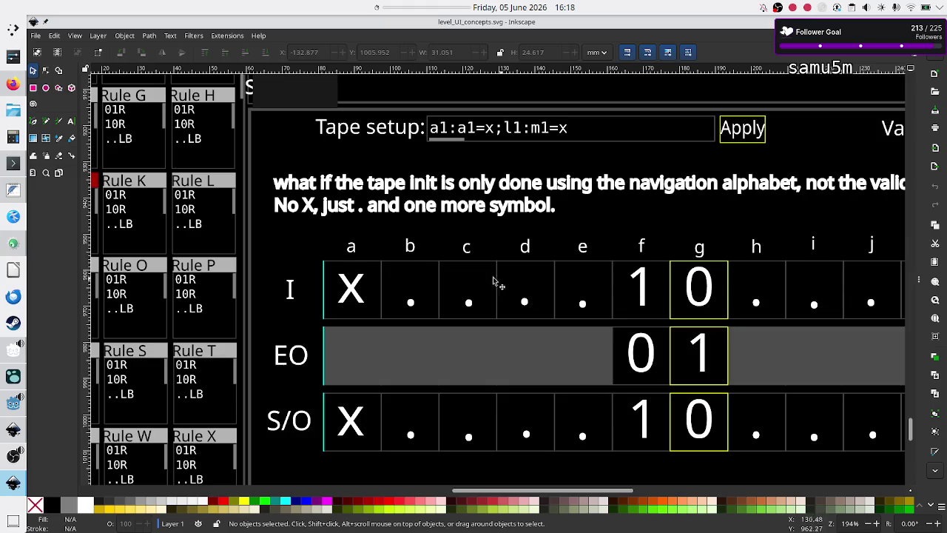
pyautogui.hotkey('alt', 'Tab')
pyautogui.hotkey('alt', 'Tab')
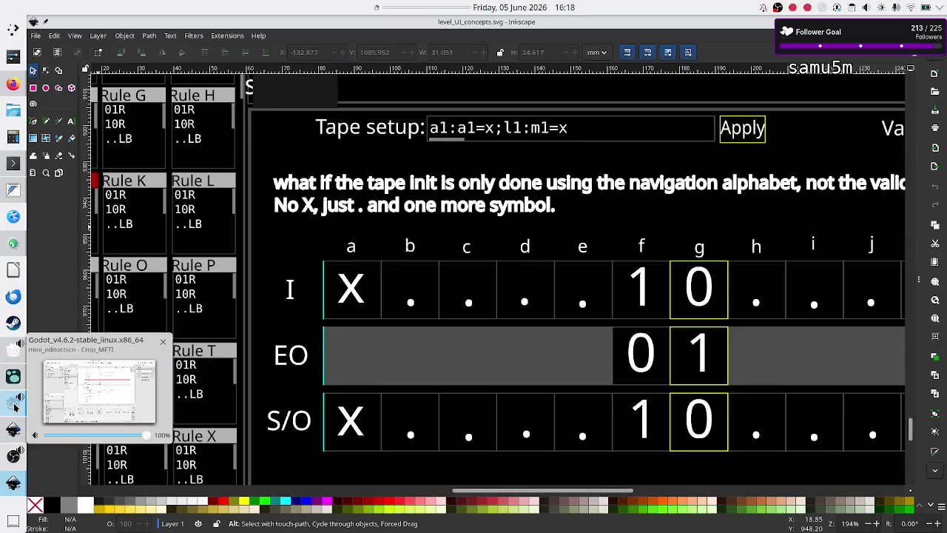
pyautogui.click(15, 405)
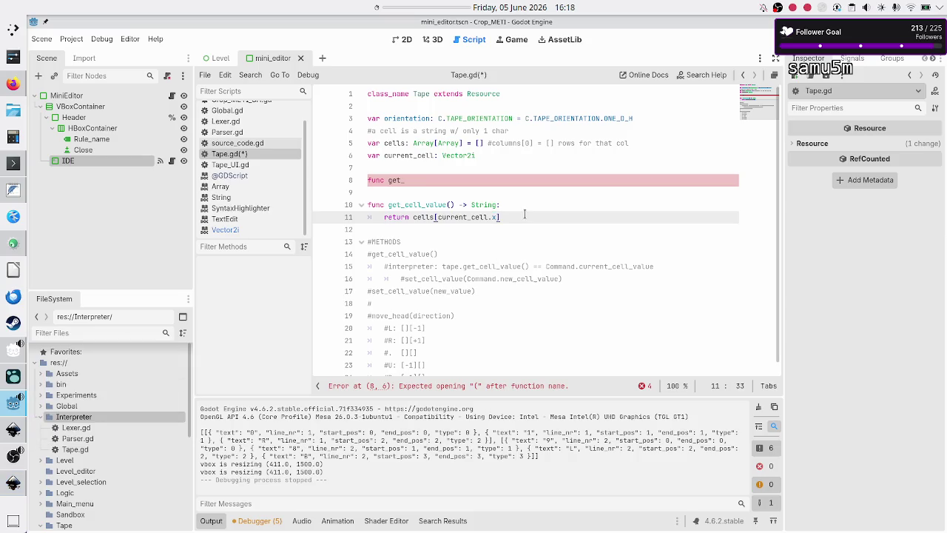
# Step: Append [current_cell.y] after cells[current_cell.x] on line 11's return, using current_cell autocomplete
pyautogui.hotkey('shift', 'Left')
pyautogui.hotkey('shift', 'Left')
pyautogui.hotkey('shift', 'Left')
pyautogui.click(540, 217)
pyautogui.write('[]')
pyautogui.press('Left')
pyautogui.write('current_c')
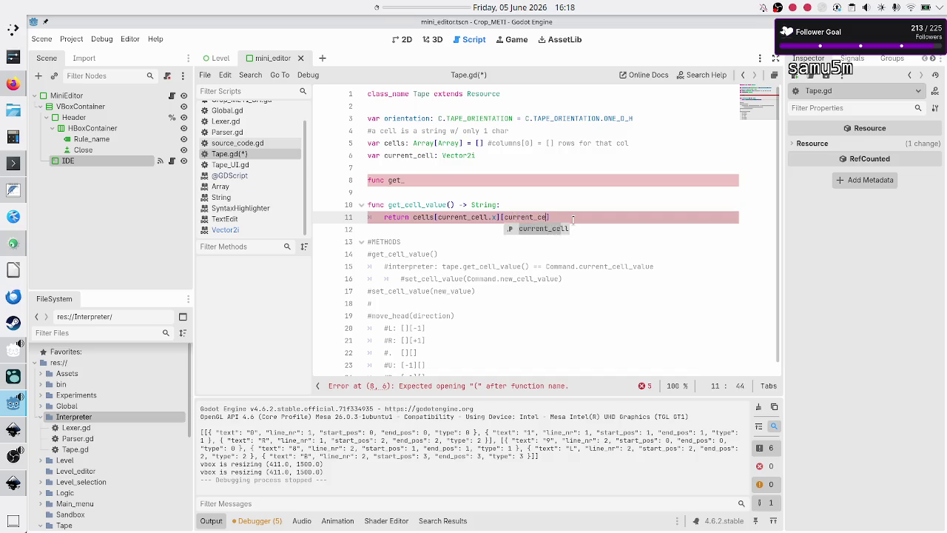
pyautogui.press('Return')
pyautogui.write('.y]')
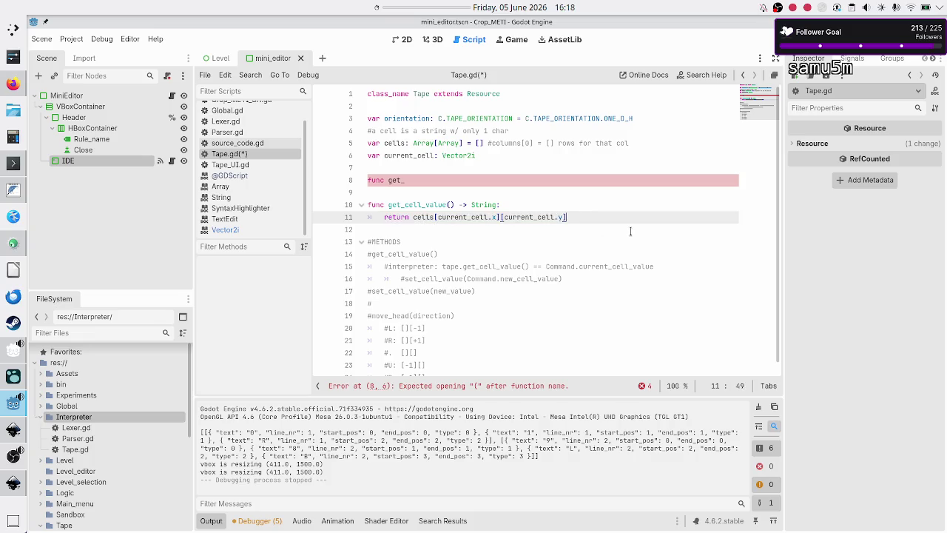
pyautogui.press('Up')
pyautogui.press('Up')
pyautogui.press('Up')
pyautogui.press('Down')
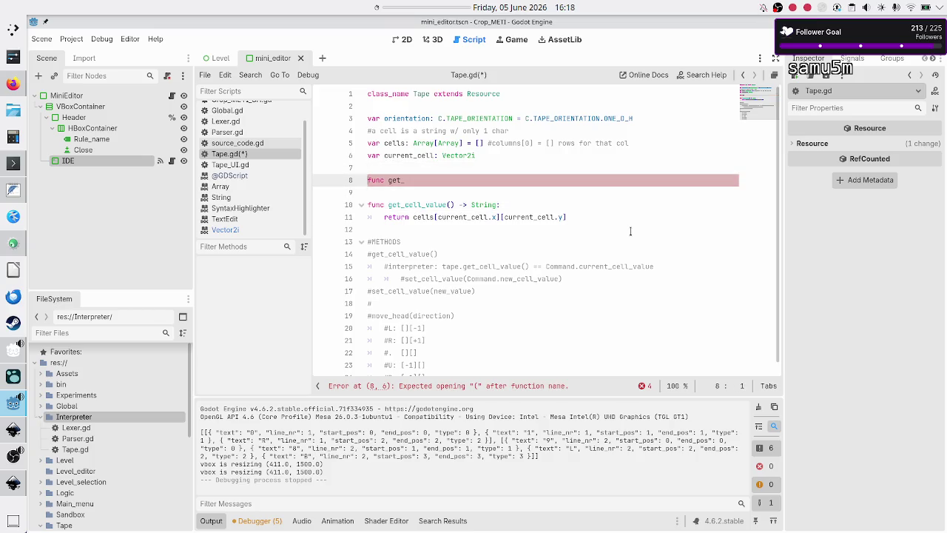
# Step: Delete the unfinished func get_ line and leave a blank line for a new function
pyautogui.hotkey('shift', 'Down')
pyautogui.press('BackSpace')
pyautogui.press('BackSpace')
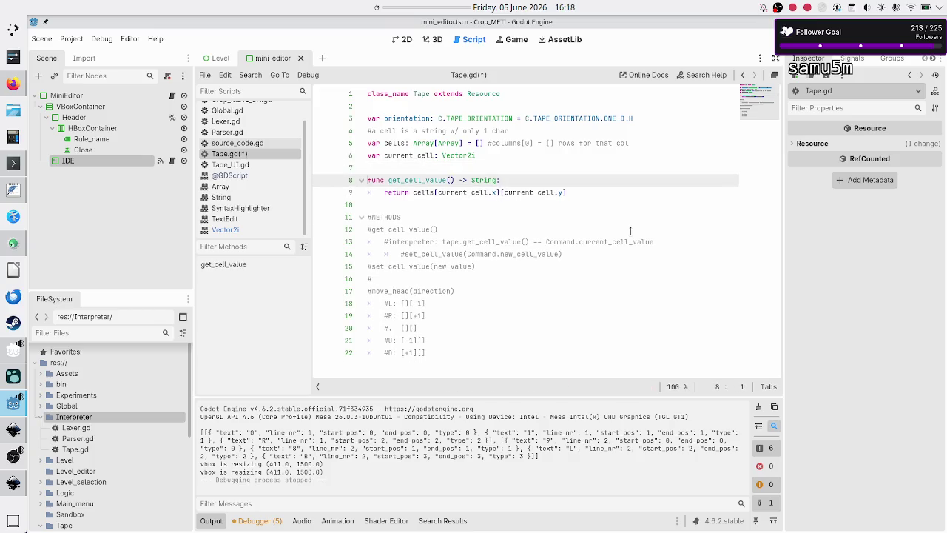
pyautogui.press('Down')
pyautogui.press('Down')
pyautogui.press('Down')
pyautogui.press('Return')
pyautogui.press('Return')
pyautogui.press('Up')
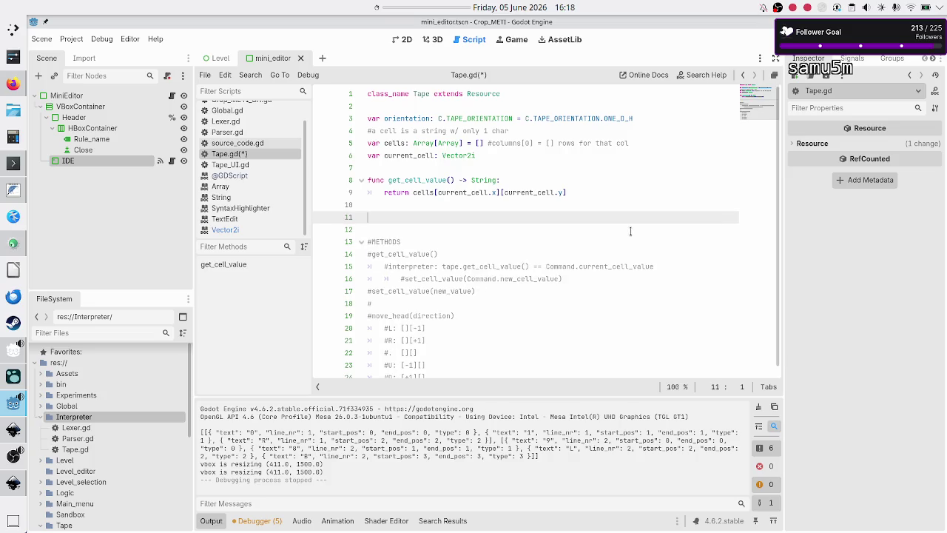
# Step: Add set_cell_value(new_value: String) assigning new_value to cells[current_cell.x][current_cell.y], then declare move_head(direction: String)
pyautogui.write('func set')
pyautogui.write('_cell_valu')
pyautogui.write('e')
pyautogui.write('(new_value')
pyautogui.write(': String)')
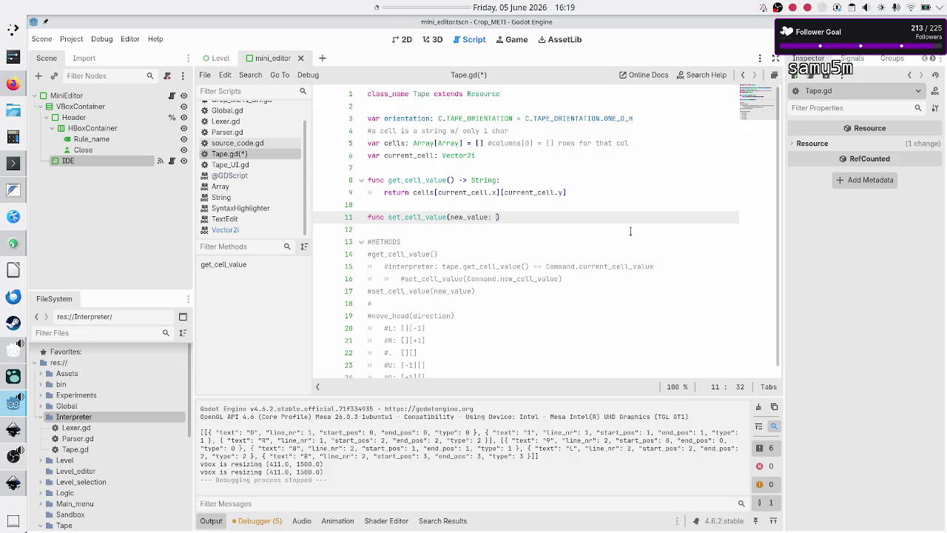
pyautogui.write(' -> ')
pyautogui.write('void:')
pyautogui.press('Return')
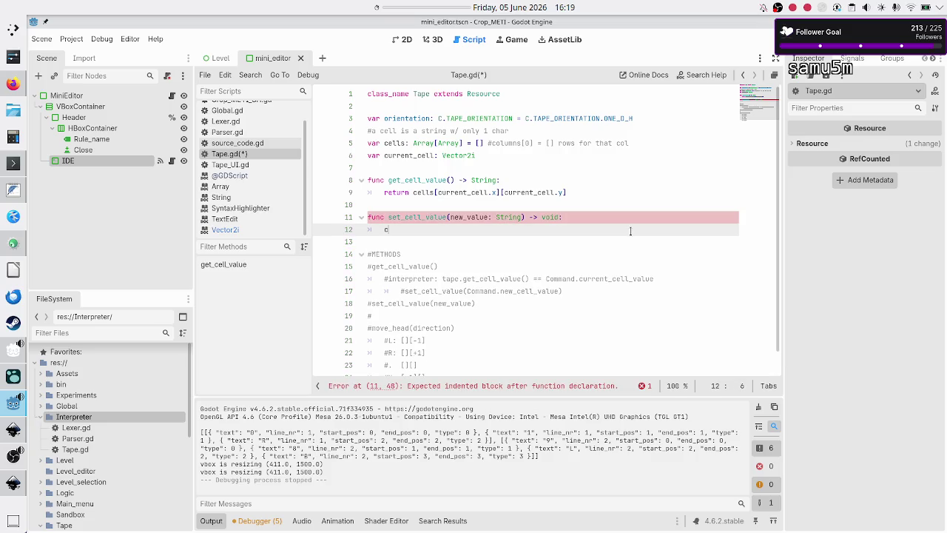
pyautogui.press('Up')
pyautogui.press('Up')
pyautogui.press('Up')
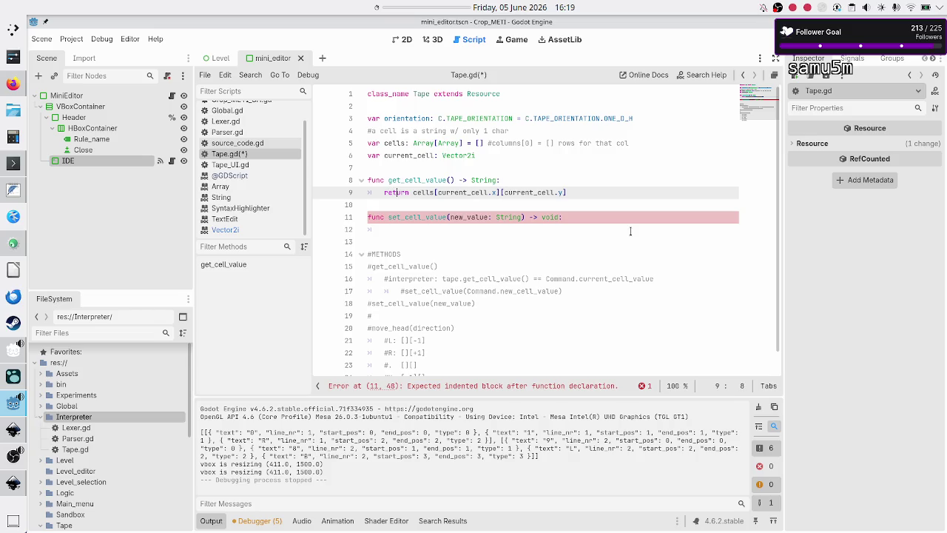
pyautogui.press('Right')
pyautogui.press('Right')
pyautogui.hotkey('shift', 'Right')
pyautogui.hotkey('shift', 'Right')
pyautogui.hotkey('shift', 'Right')
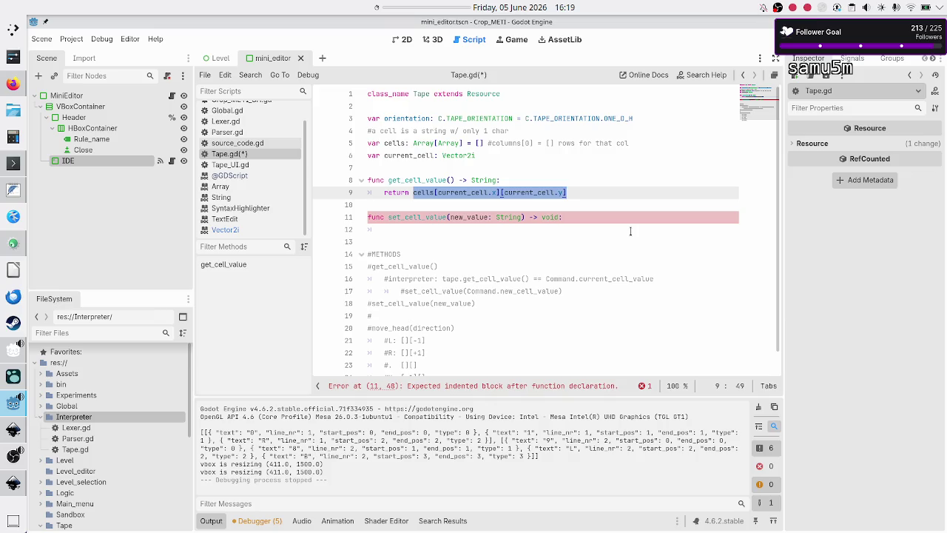
pyautogui.press('Down')
pyautogui.press('Down')
pyautogui.press('Down')
pyautogui.write('= new_v')
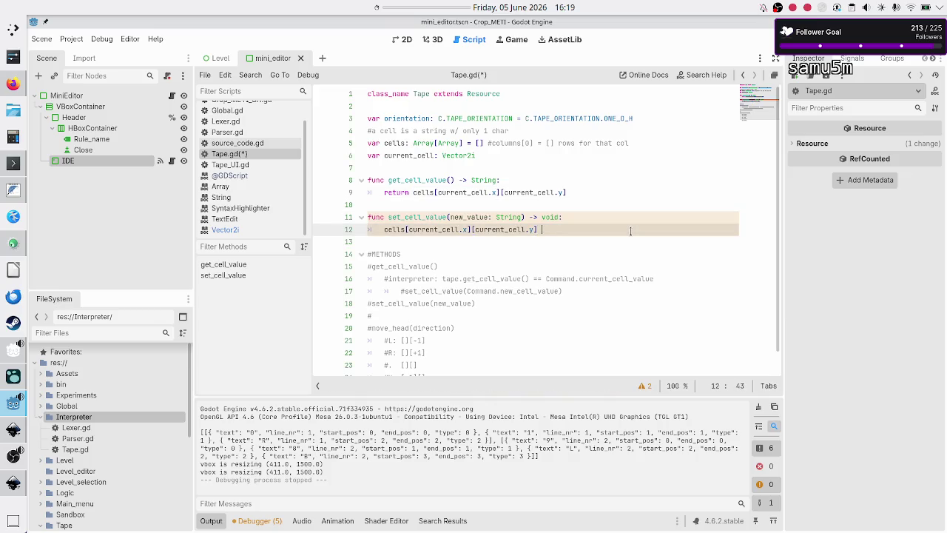
pyautogui.press('Return')
pyautogui.press('Return')
pyautogui.press('Return')
pyautogui.press('Down')
pyautogui.press('Up')
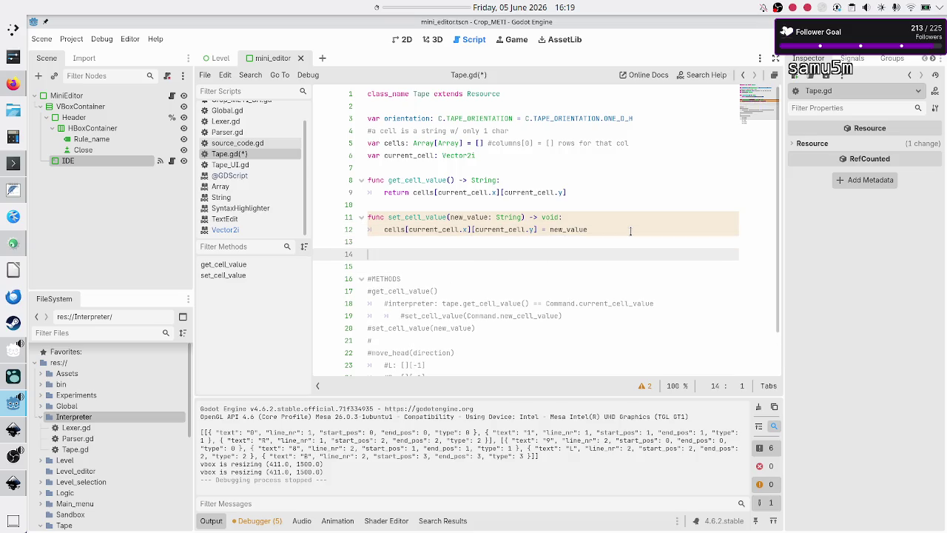
pyautogui.write('fun')
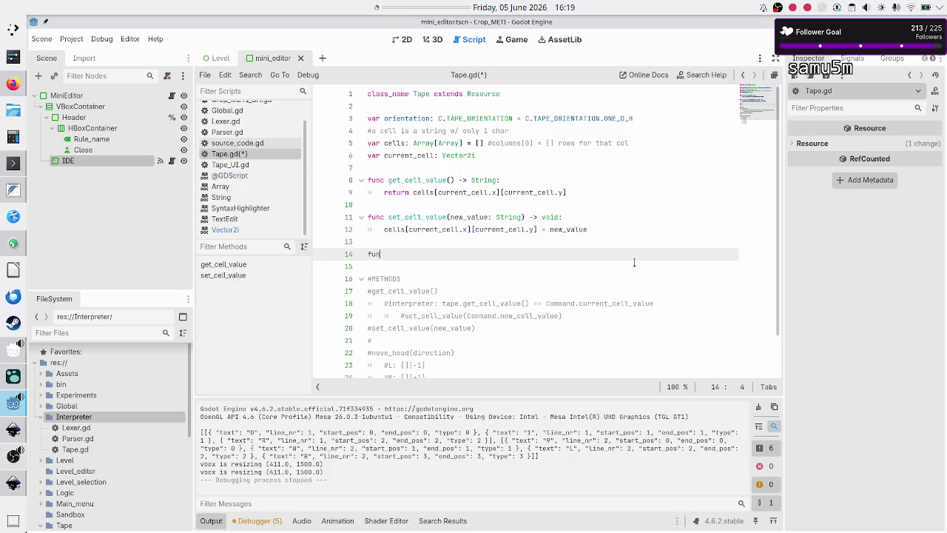
pyautogui.write('c move_')
pyautogui.write('head')
pyautogui.write('(directio')
pyautogui.write('n: String')
pyautogui.write(') -')
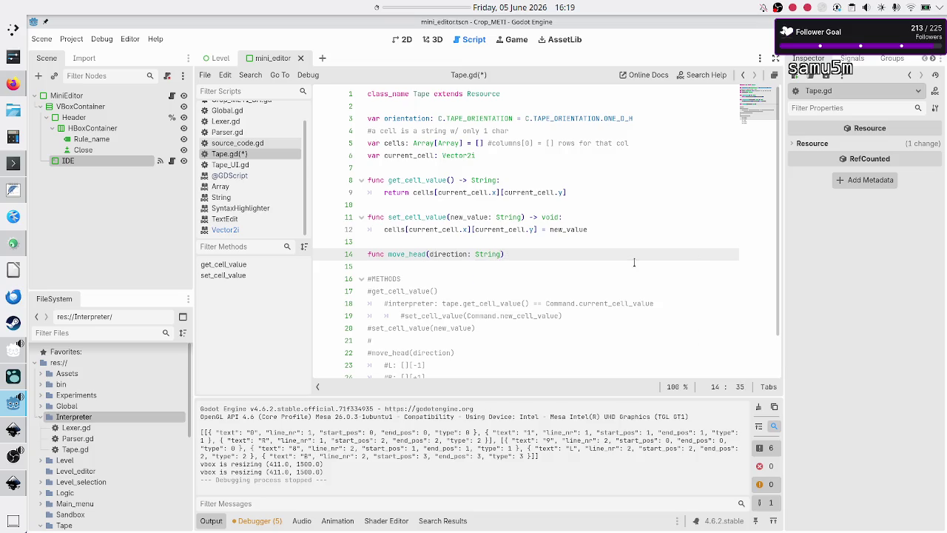
pyautogui.write('> void:')
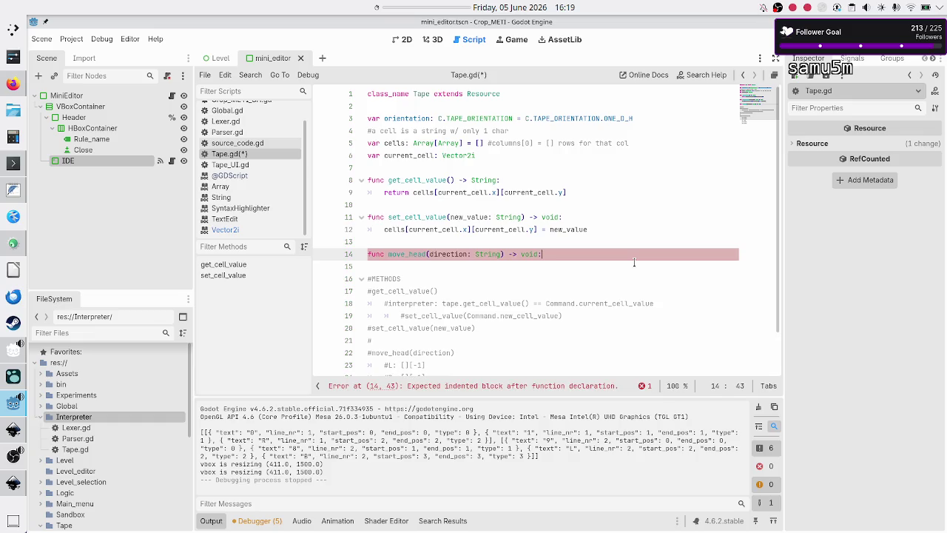
# Step: Cut the five L, R, ., U, D direction comment lines from the notes
pyautogui.press('Return')
pyautogui.press('Down')
pyautogui.press('Down')
pyautogui.press('Down')
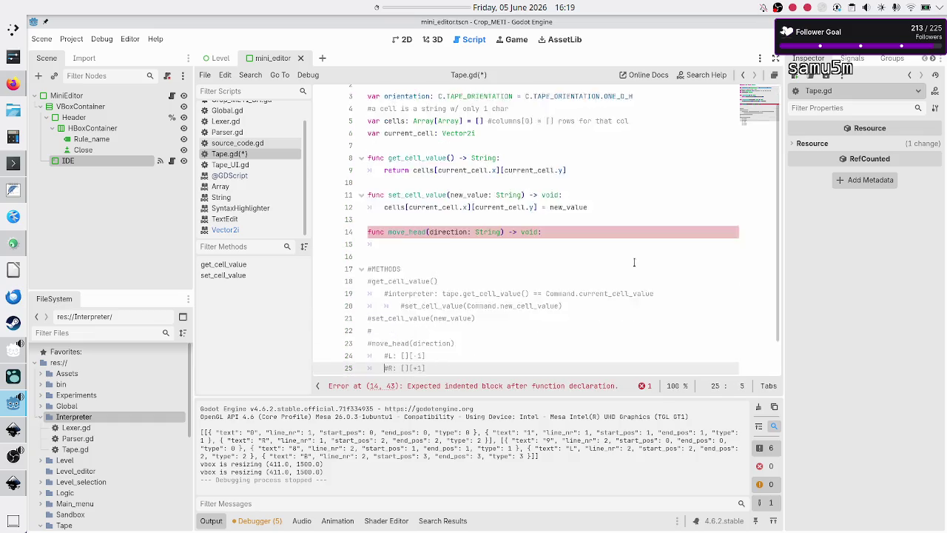
pyautogui.hotkey('shift', 'Down')
pyautogui.hotkey('shift', 'Down')
pyautogui.hotkey('shift', 'Down')
pyautogui.hotkey('shift', 'End')
pyautogui.hotkey('shift', 'Right')
pyautogui.hotkey('ctrl', 'c')
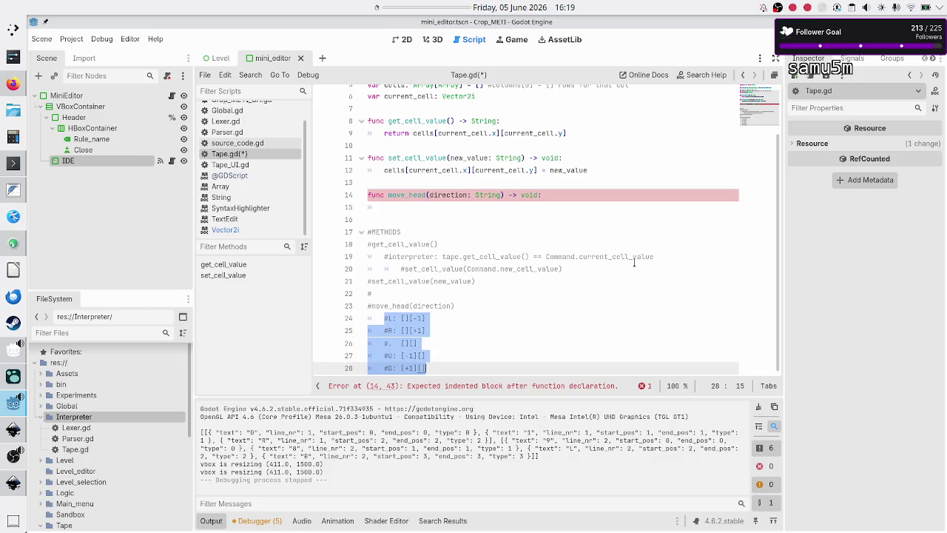
pyautogui.press('BackSpace')
pyautogui.press('Up')
pyautogui.press('Up')
pyautogui.press('Up')
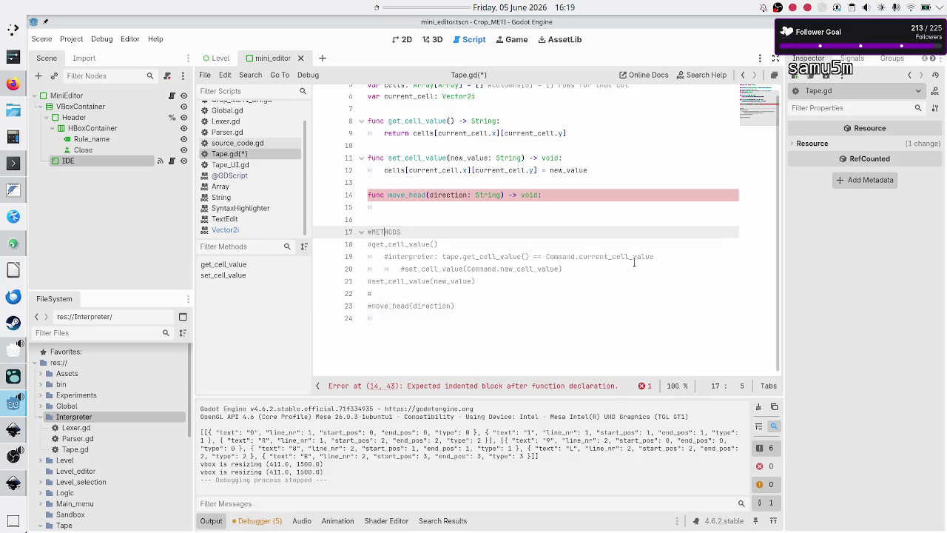
# Step: Delete the leftover #METHODS notes and paste the direction comments under move_head
pyautogui.press('Up')
pyautogui.hotkey('shift', 'Down')
pyautogui.hotkey('shift', 'Down')
pyautogui.hotkey('shift', 'Down')
pyautogui.press('BackSpace')
pyautogui.press('BackSpace')
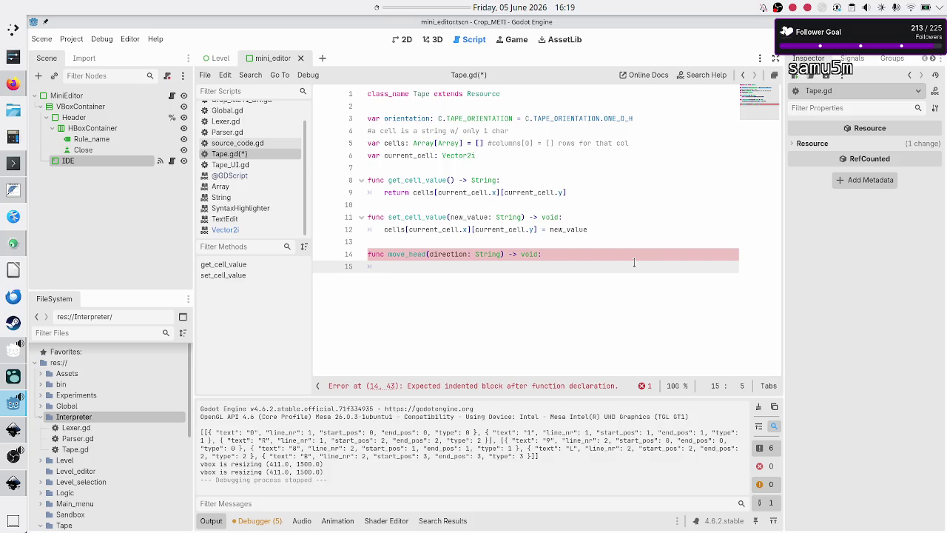
pyautogui.hotkey('ctrl', 'v')
pyautogui.press('Up')
pyautogui.press('Up')
pyautogui.press('Up')
pyautogui.hotkey('alt', 'Tab')
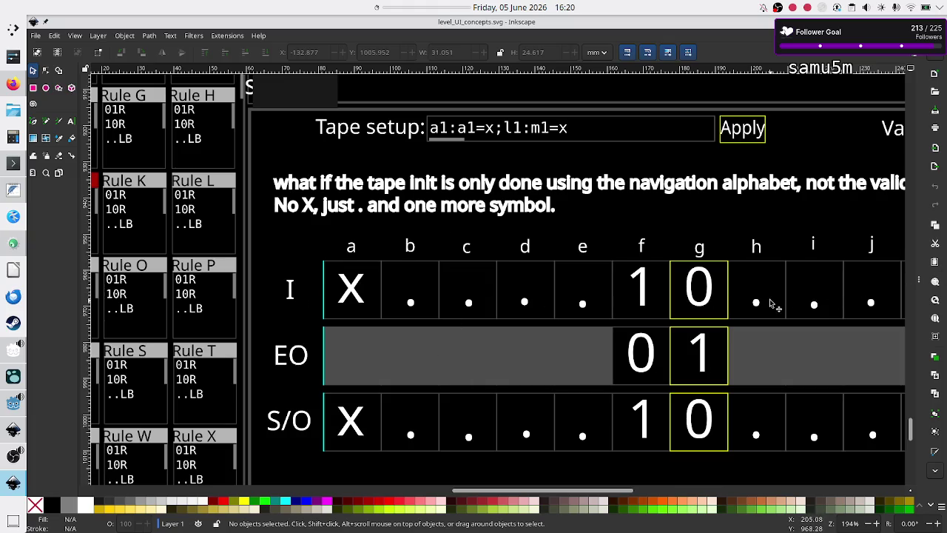
# Step: Add an indented 'match direction:' line as the first statement of move_head
pyautogui.hotkey('alt', 'Tab')
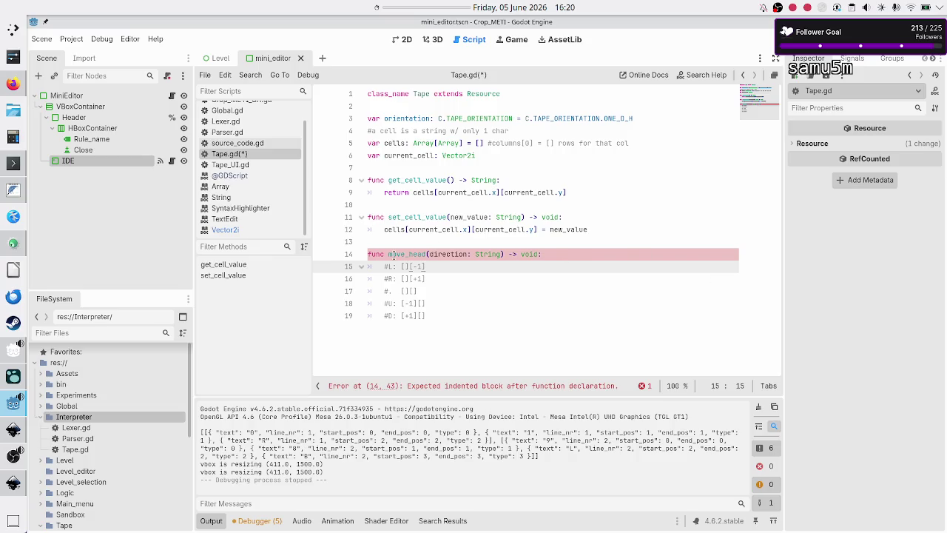
pyautogui.click(562, 259)
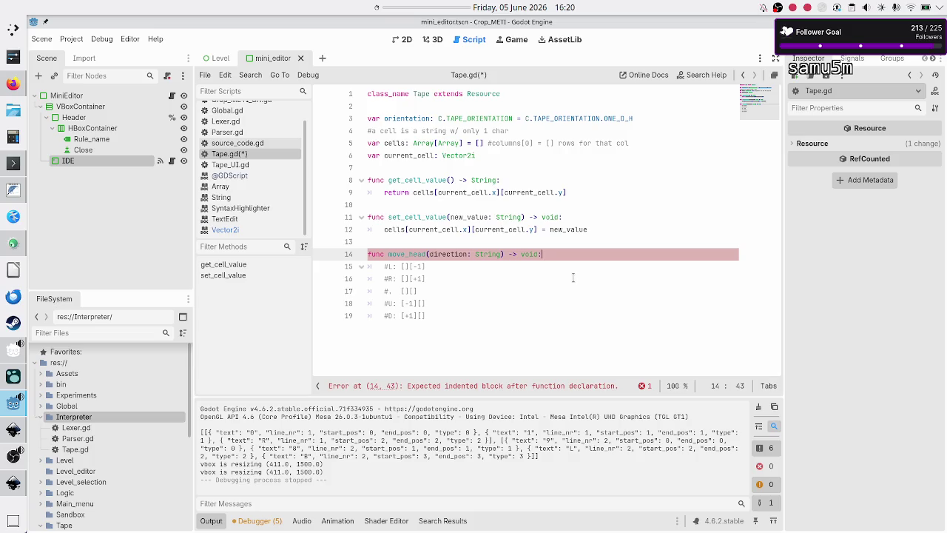
pyautogui.press('Right')
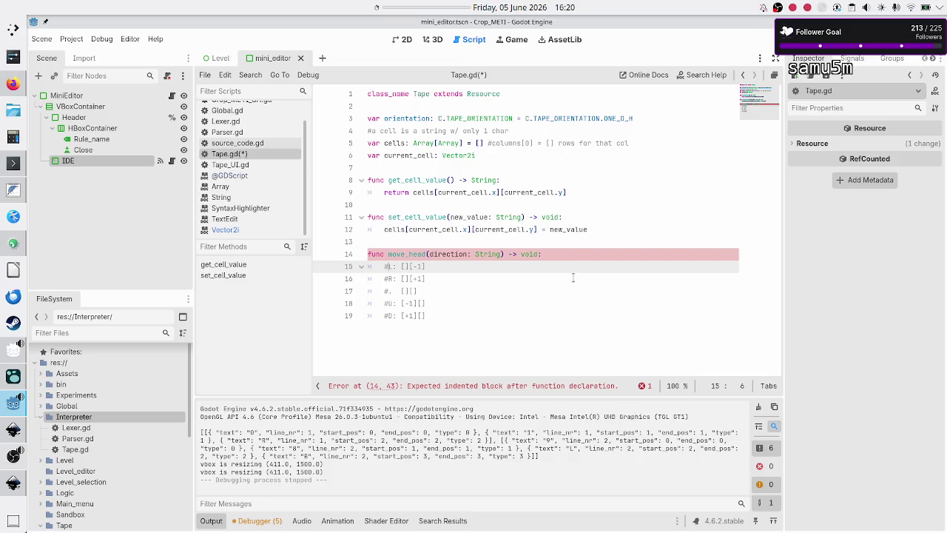
pyautogui.press('Up')
pyautogui.press('End')
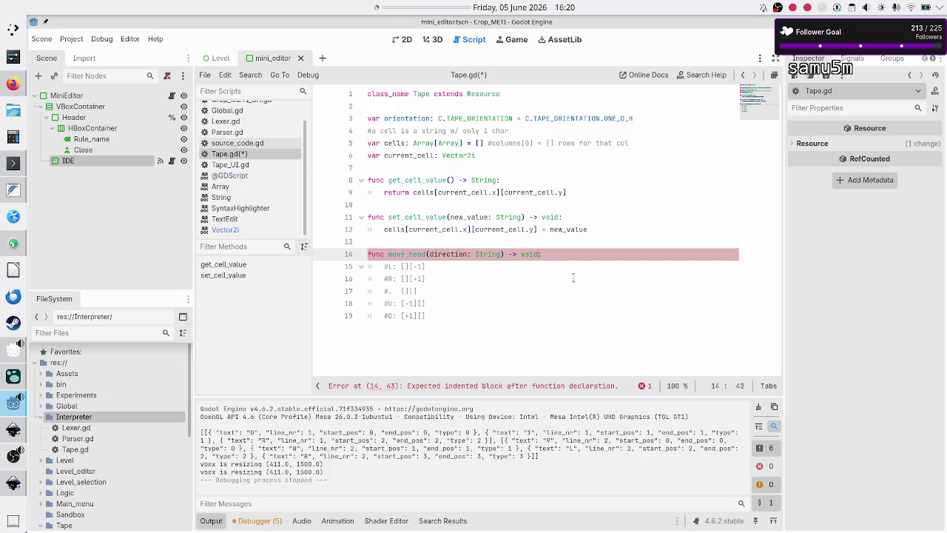
pyautogui.press('Return')
pyautogui.write('sw')
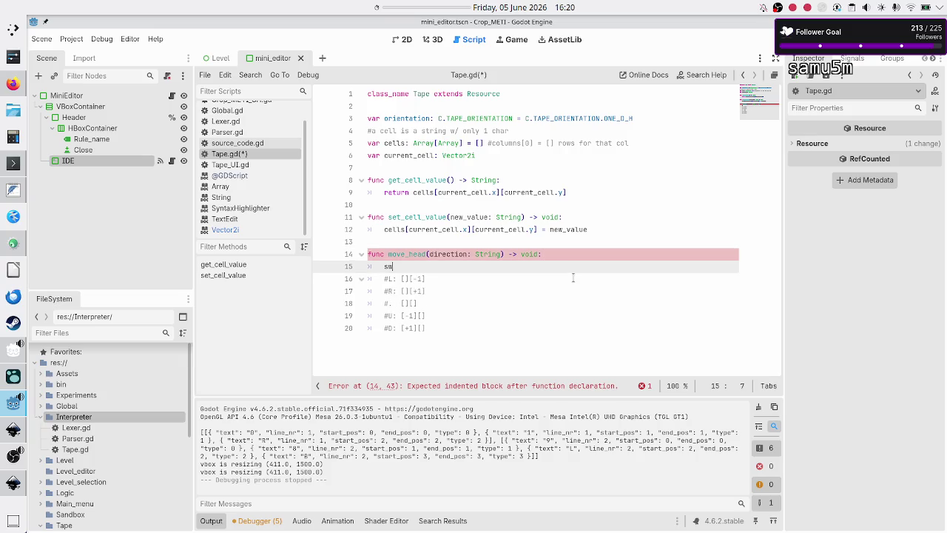
pyautogui.press('BackSpace')
pyautogui.write('match')
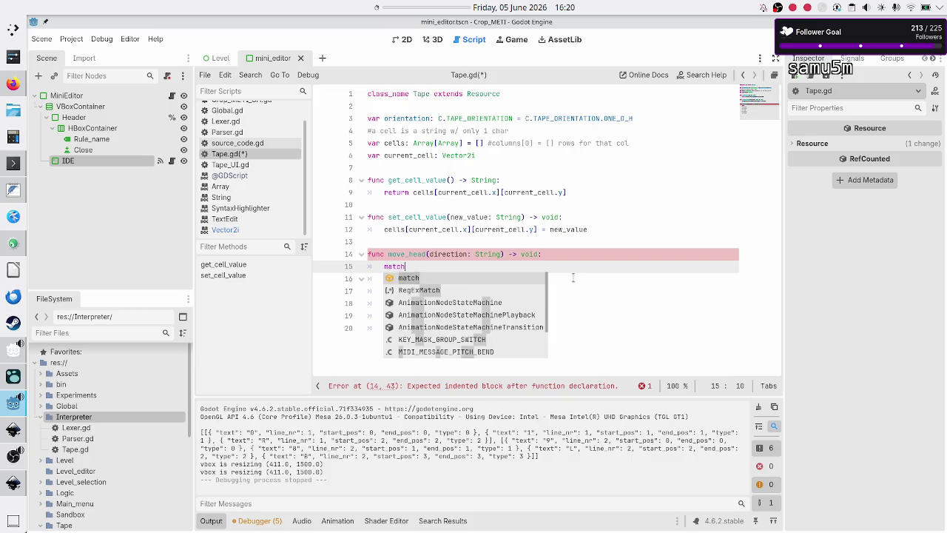
pyautogui.write(' dire')
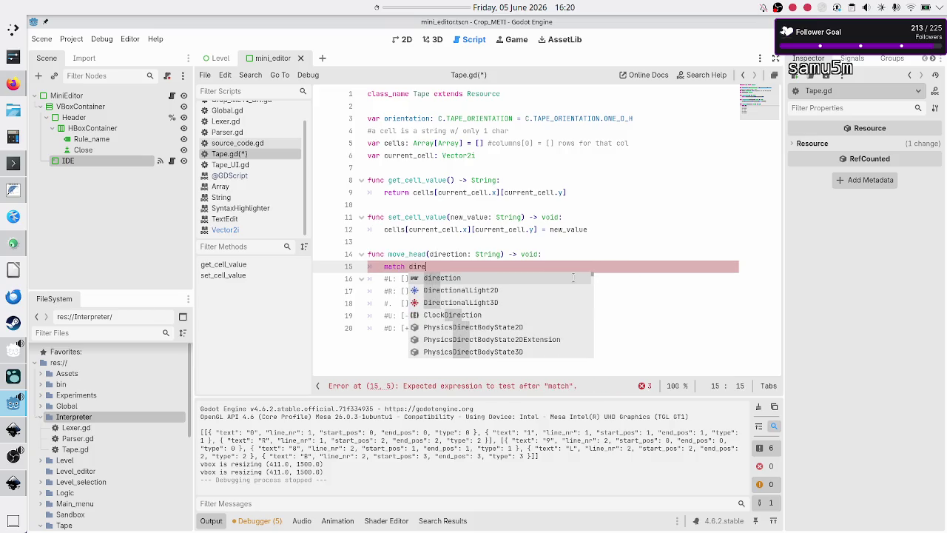
pyautogui.write('ction:')
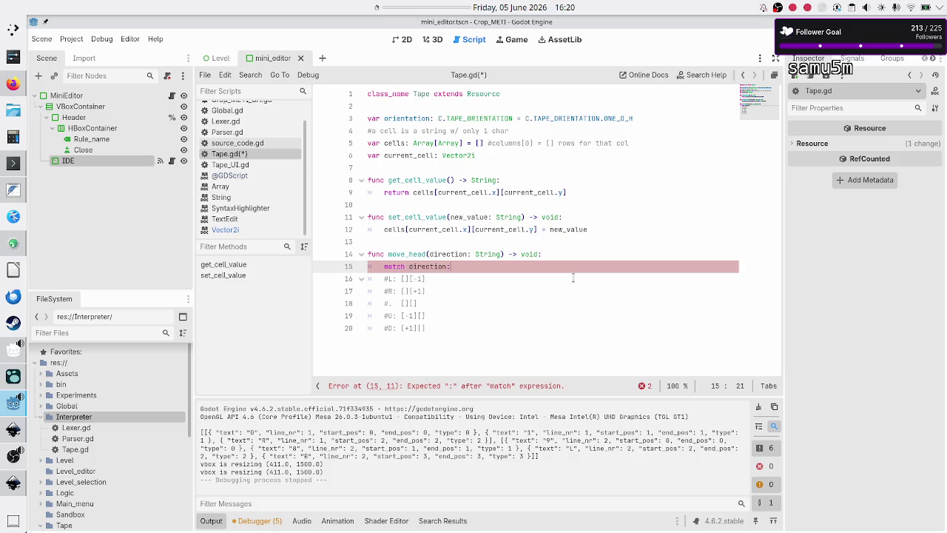
pyautogui.press('Return')
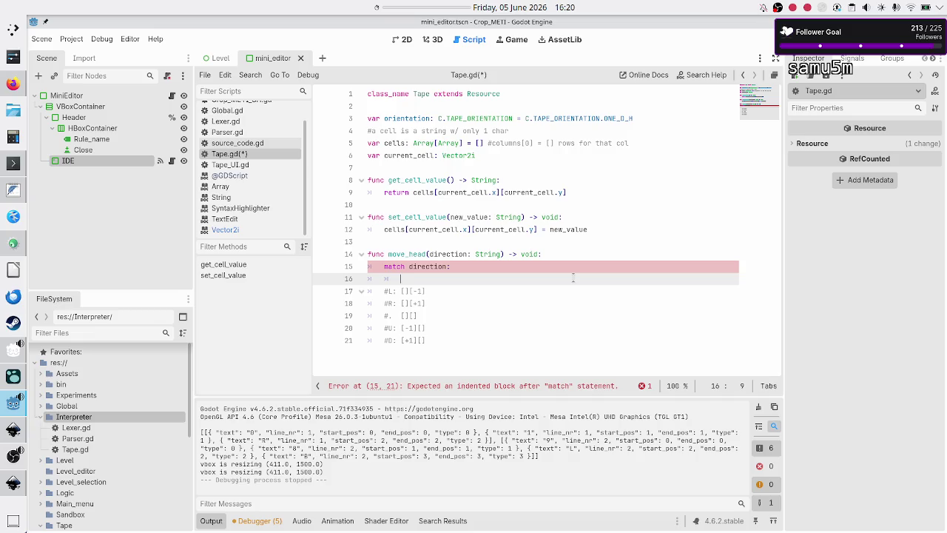
pyautogui.click(11, 86)
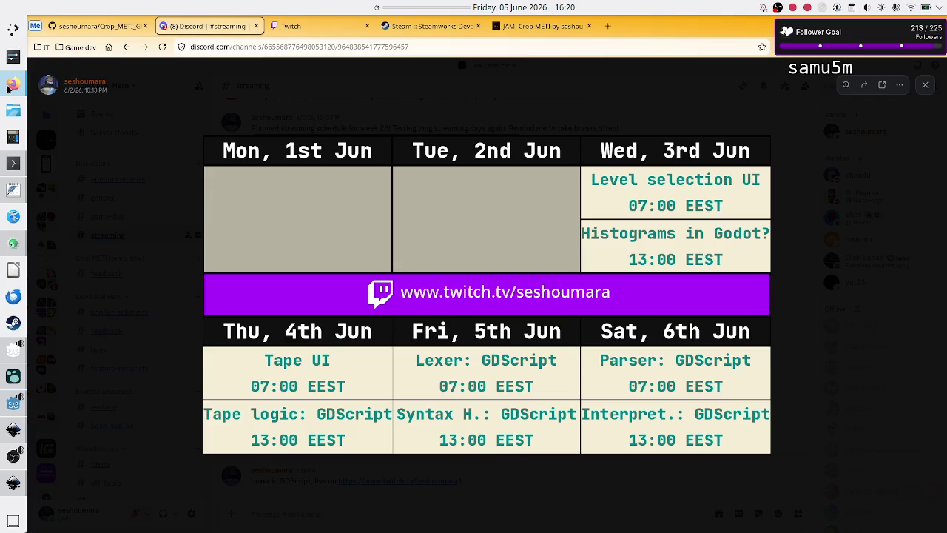
# Step: Search 'gdscript match' and jump to the match section of the GDScript basics docs
pyautogui.click(608, 26)
pyautogui.write('gds')
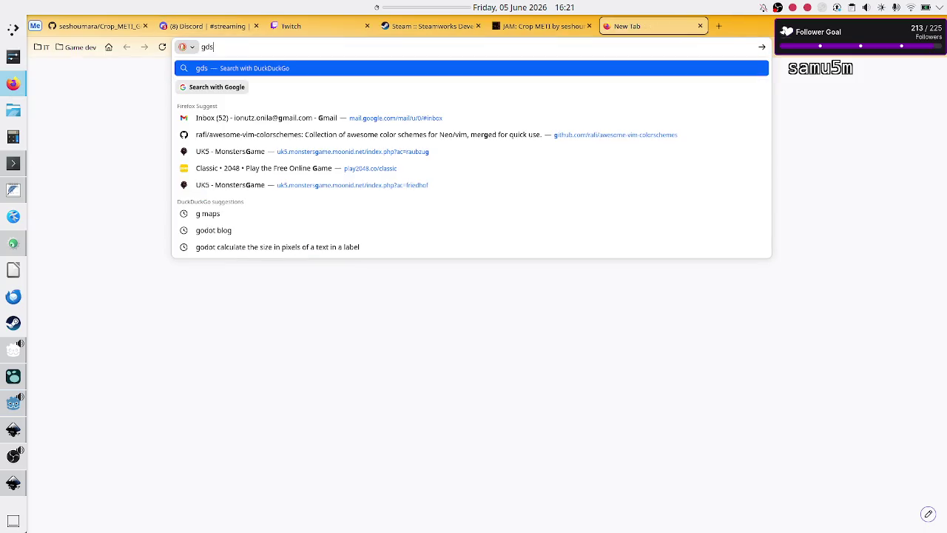
pyautogui.write('cript match')
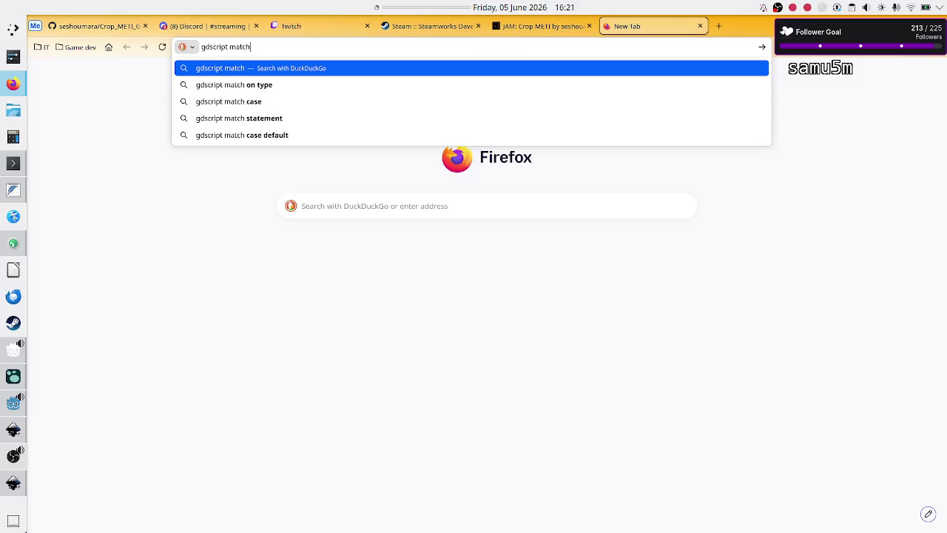
pyautogui.press('Return')
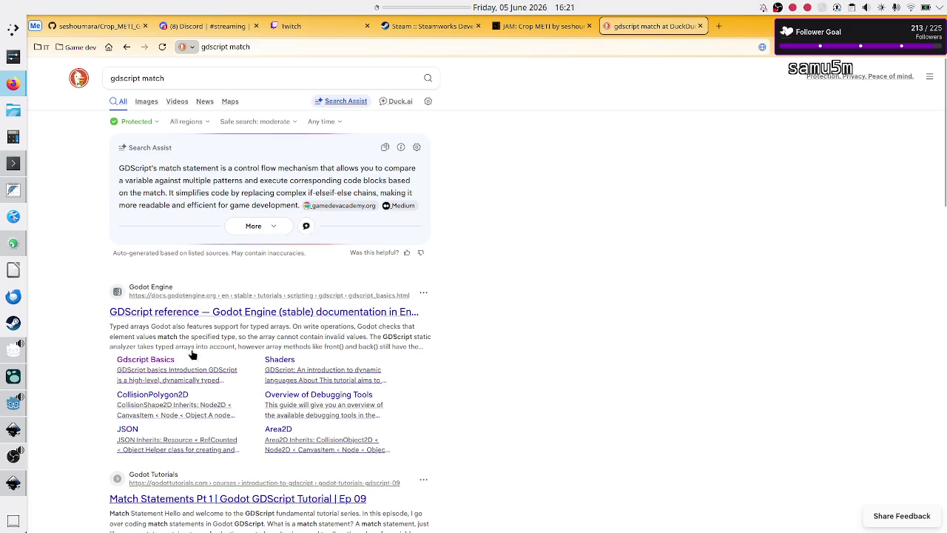
pyautogui.click(164, 361)
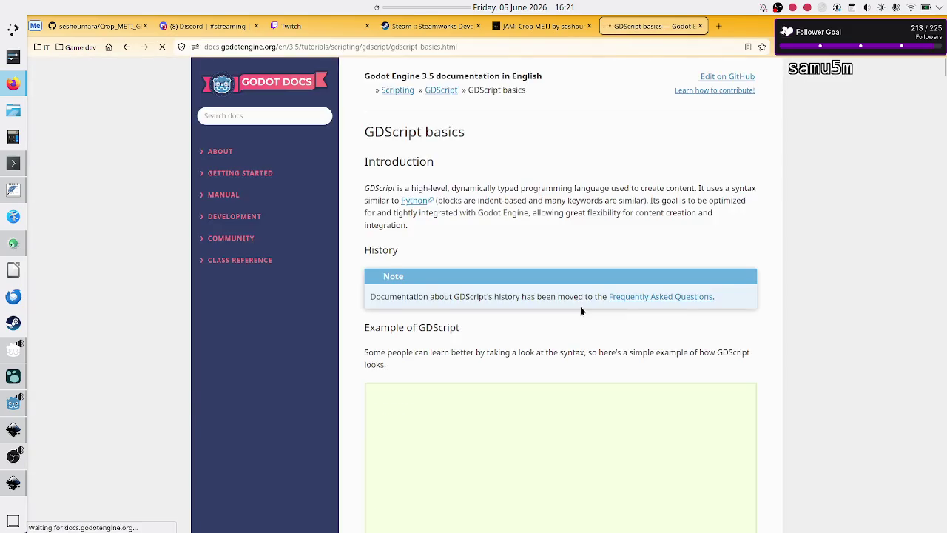
pyautogui.write('match')
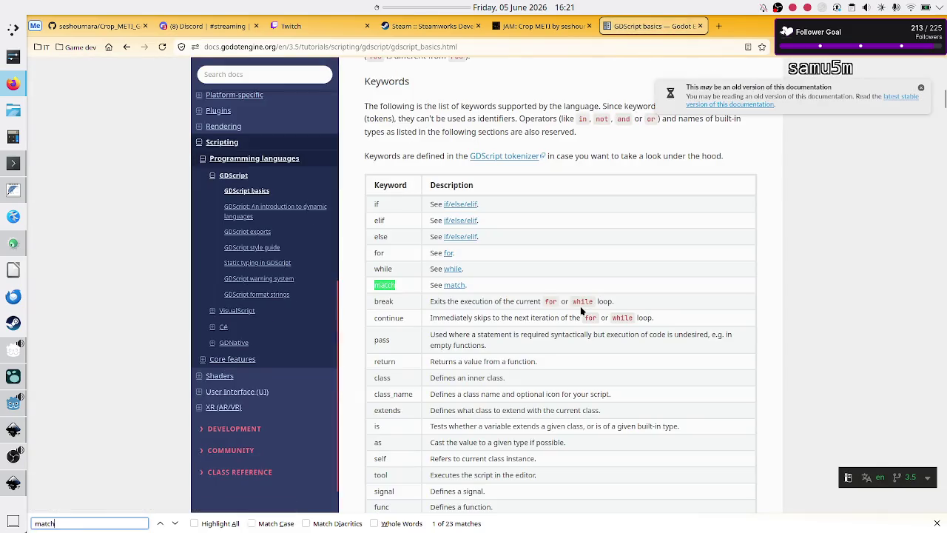
pyautogui.click(455, 288)
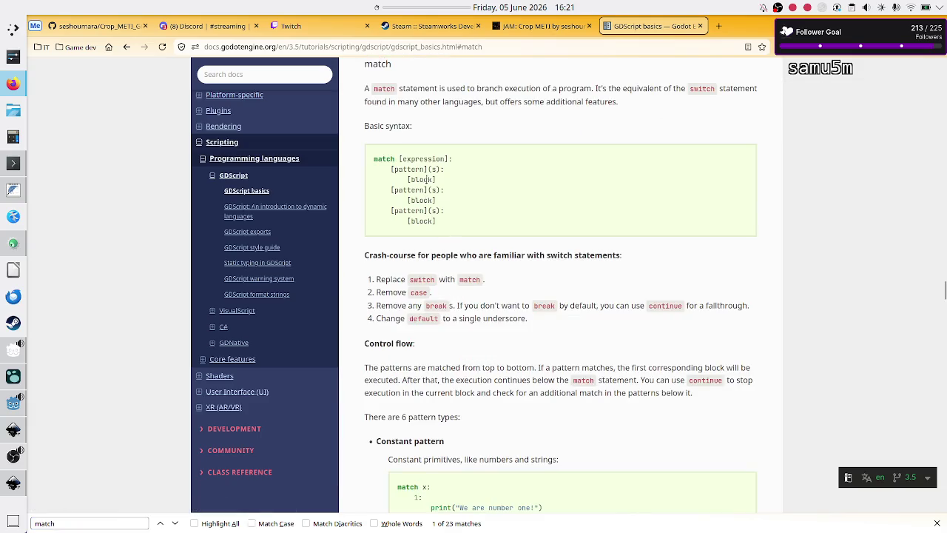
# Step: Review the literal and empty-array pattern examples in the match documentation
pyautogui.scroll(-3, 453, 284)
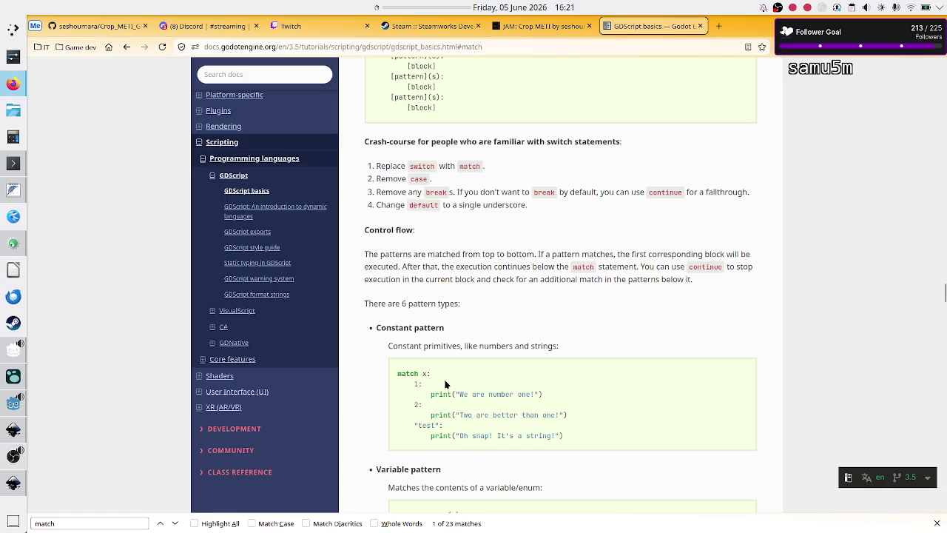
pyautogui.scroll(4, 463, 260)
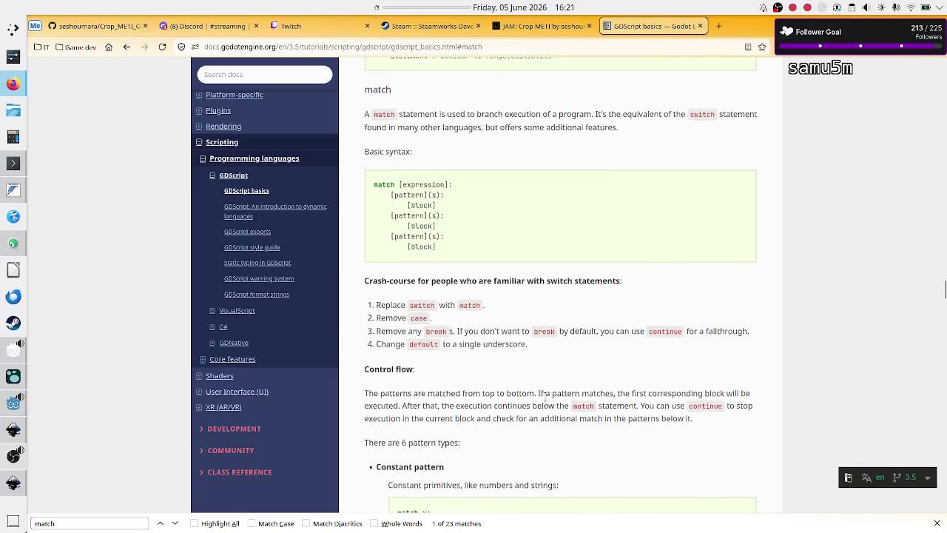
pyautogui.scroll(-2, 545, 395)
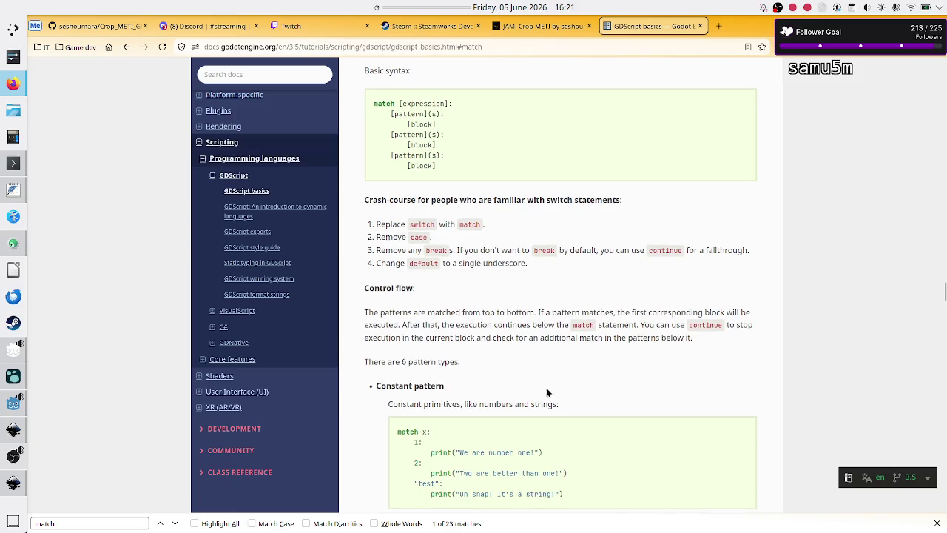
pyautogui.scroll(-4, 507, 340)
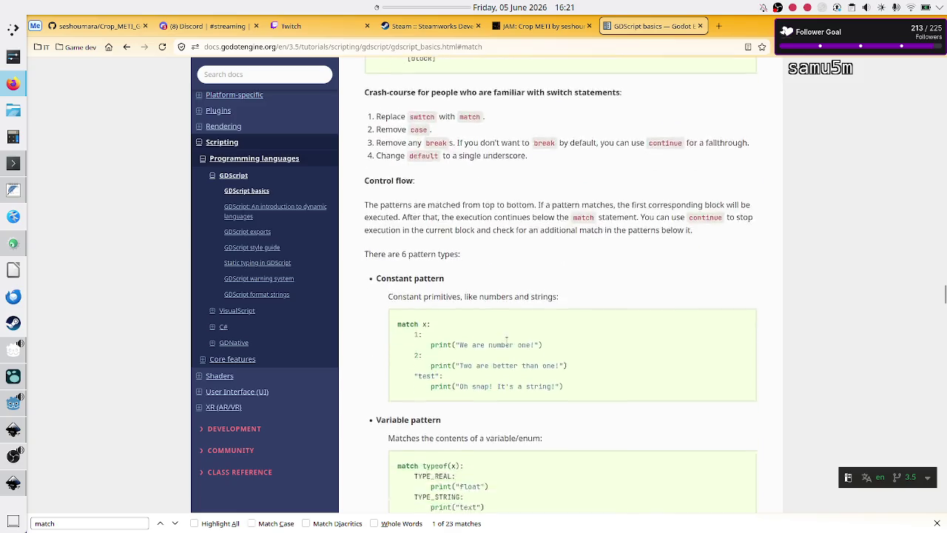
pyautogui.doubleClick(426, 329)
pyautogui.doubleClick(416, 288)
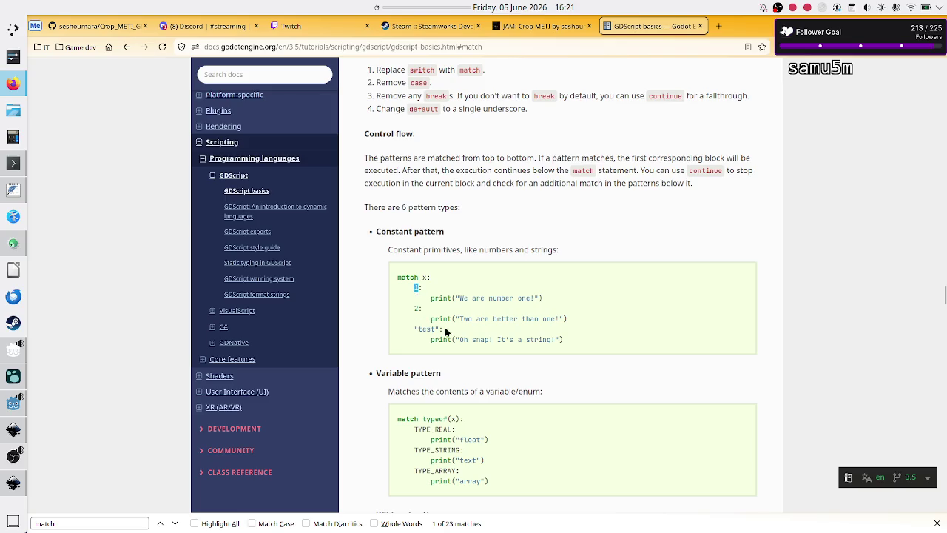
pyautogui.scroll(-3, 447, 328)
pyautogui.scroll(-5, 446, 330)
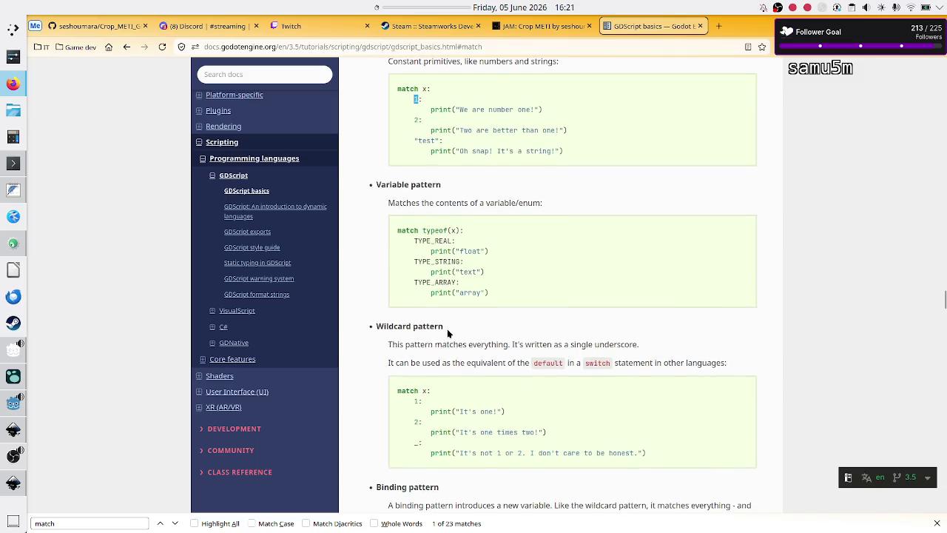
pyautogui.scroll(-5, 447, 331)
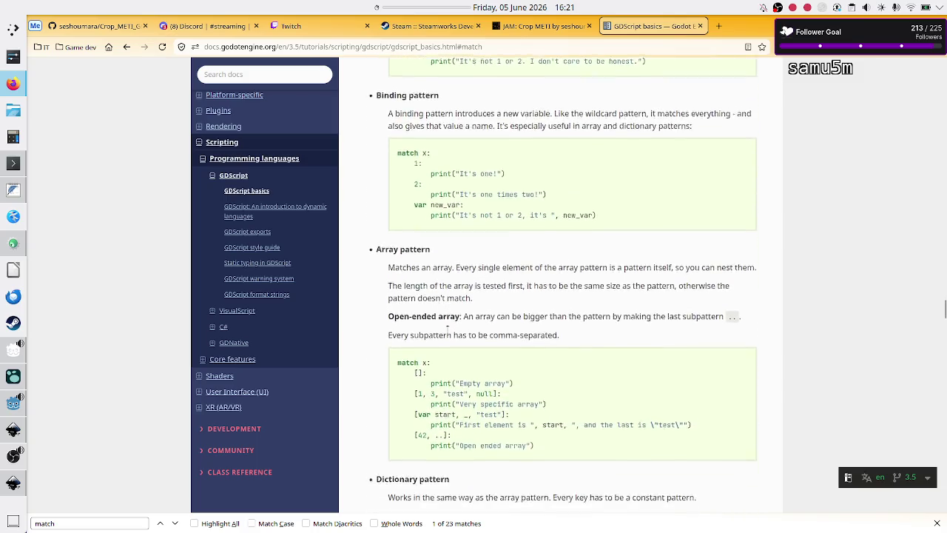
pyautogui.moveTo(426, 341)
pyautogui.mouseDown()
pyautogui.moveTo(415, 350)
pyautogui.moveTo(414, 342)
pyautogui.mouseUp()
# Step: Scroll to the dictionary pattern and highlight the "name": "Dennis" example
pyautogui.scroll(-1, 424, 333)
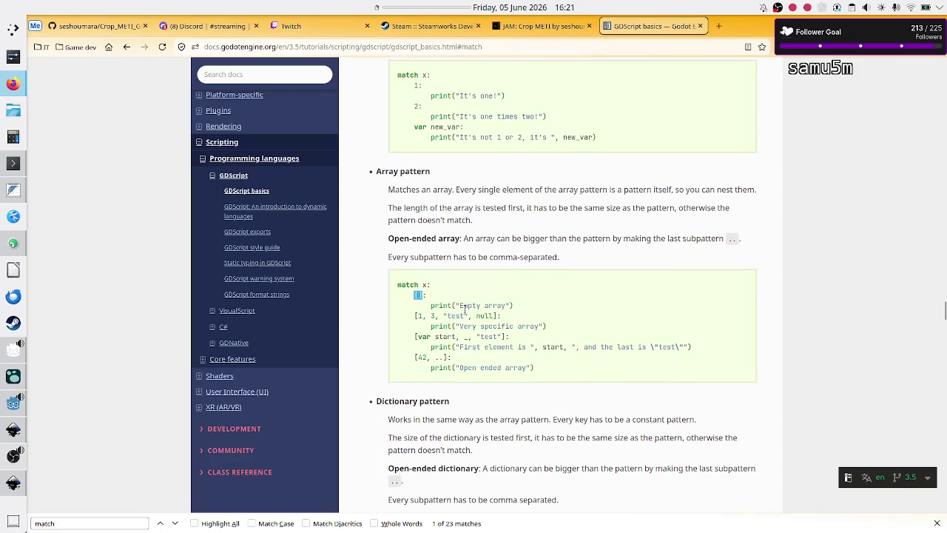
pyautogui.scroll(-4, 464, 309)
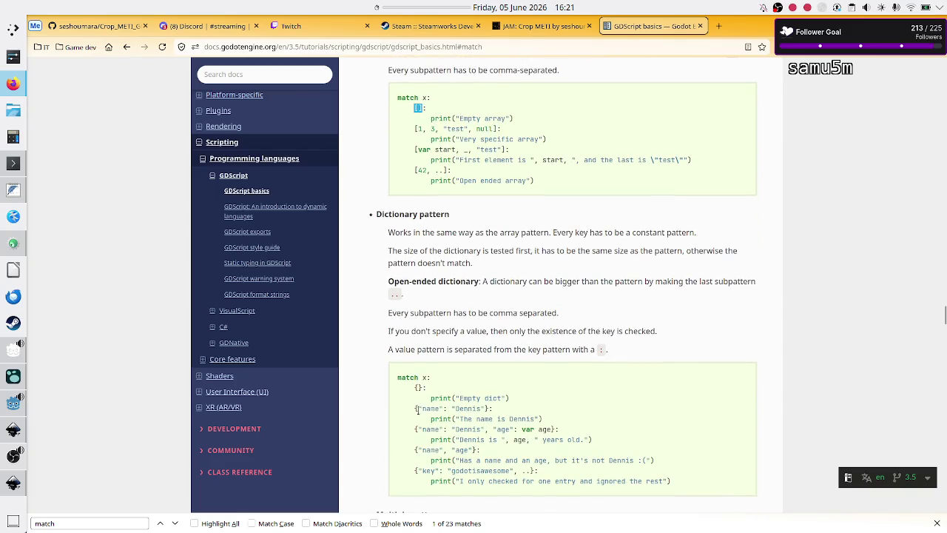
pyautogui.moveTo(417, 411); pyautogui.dragTo(507, 414)
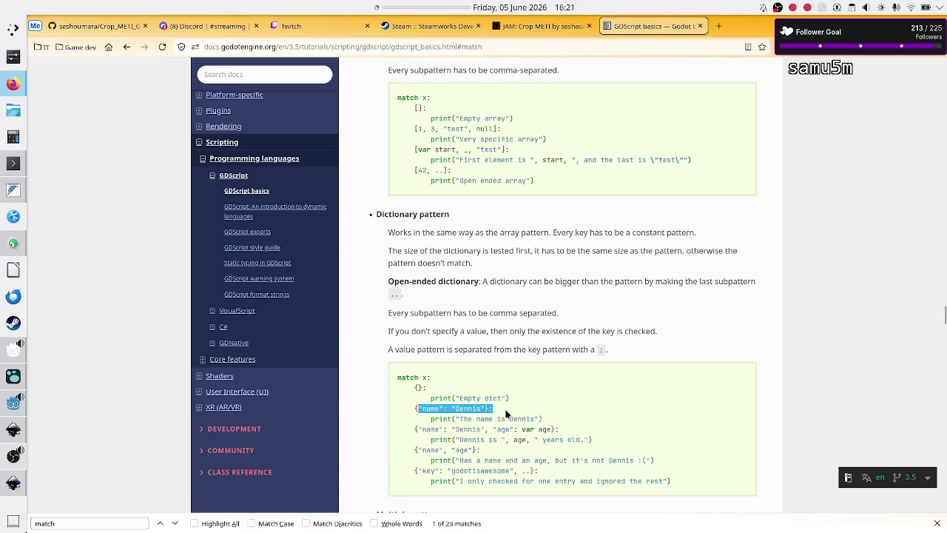
pyautogui.scroll(-4, 507, 414)
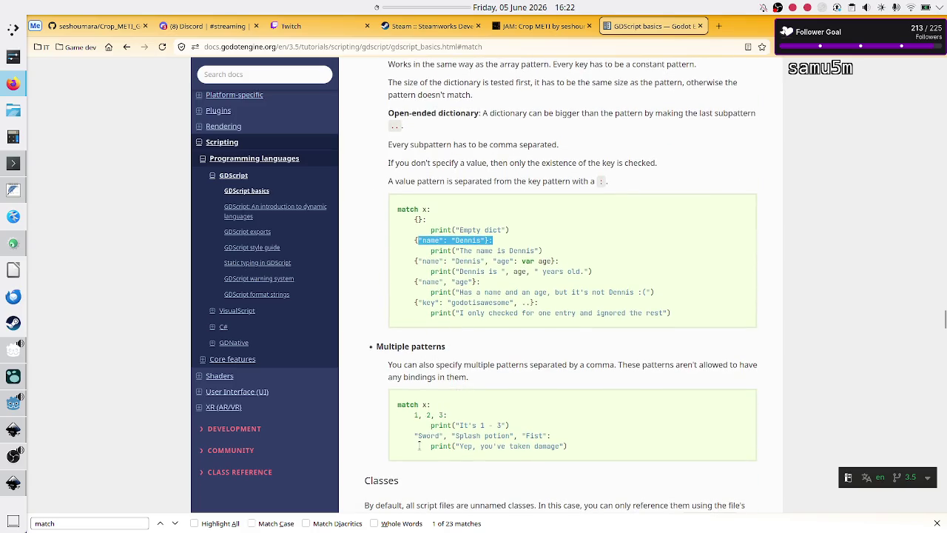
pyautogui.scroll(-4, 419, 445)
pyautogui.scroll(7, 446, 434)
pyautogui.scroll(10, 446, 434)
pyautogui.hotkey('alt', 'Tab')
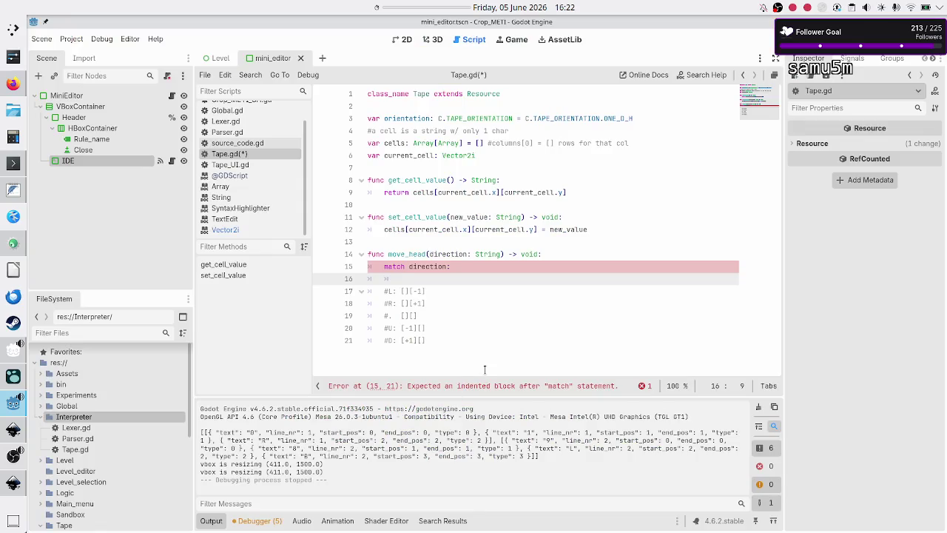
# Step: Uncomment the five direction lines and indent them as cases under the match
pyautogui.press('Down')
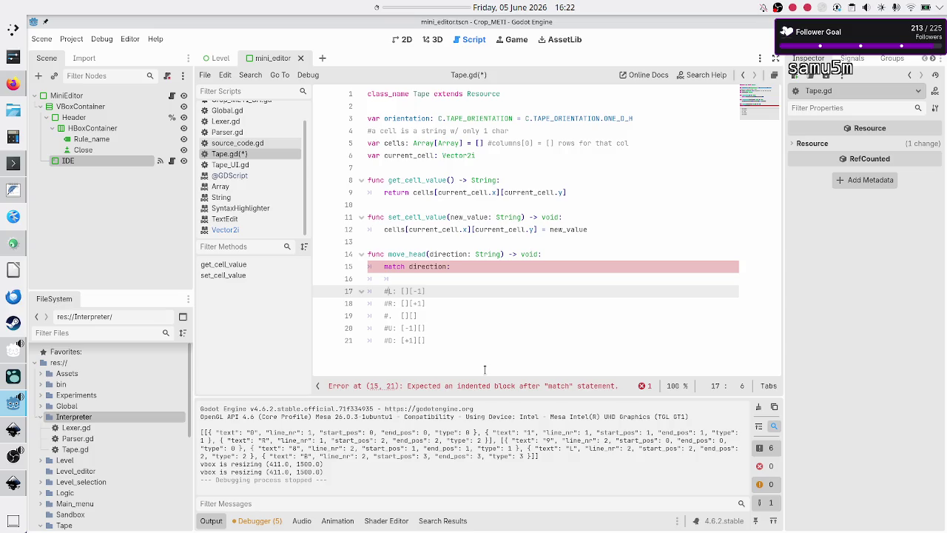
pyautogui.hotkey('shift', 'Down')
pyautogui.hotkey('shift', 'Down')
pyautogui.hotkey('shift', 'Down')
pyautogui.hotkey('shift', 'End')
pyautogui.hotkey('shift', 'Left')
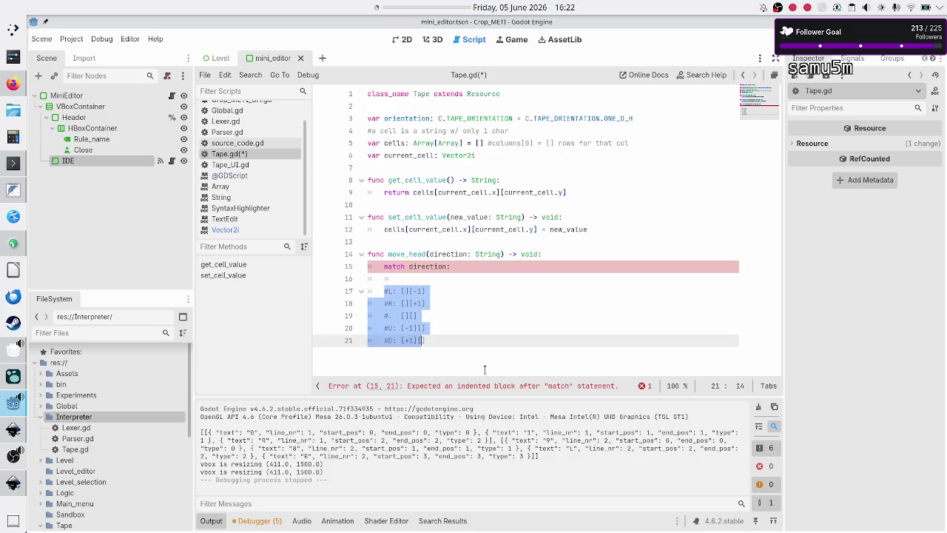
pyautogui.hotkey('ctrl', 'k')
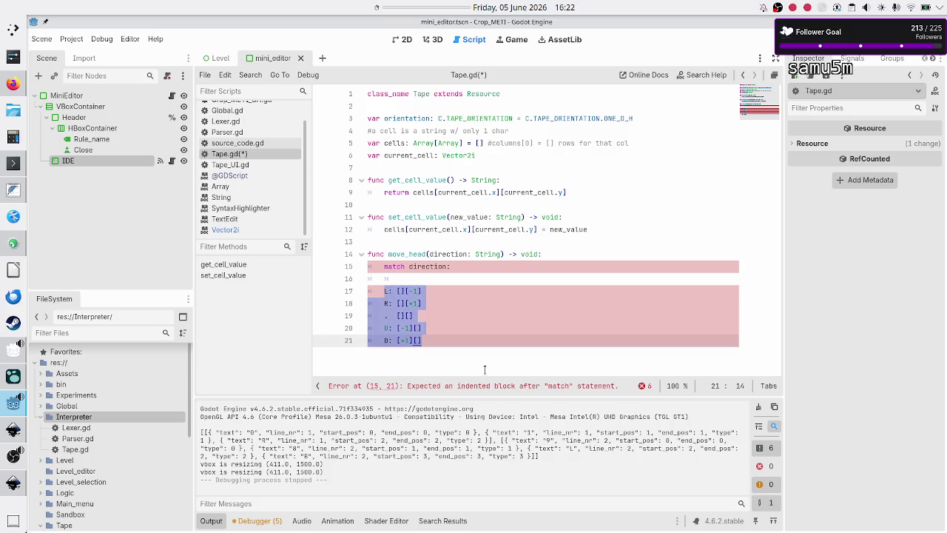
pyautogui.press('Tab')
pyautogui.press('Up')
pyautogui.press('Up')
pyautogui.press('Up')
pyautogui.press('BackSpace')
pyautogui.press('BackSpace')
pyautogui.hotkey('alt', 'Tab')
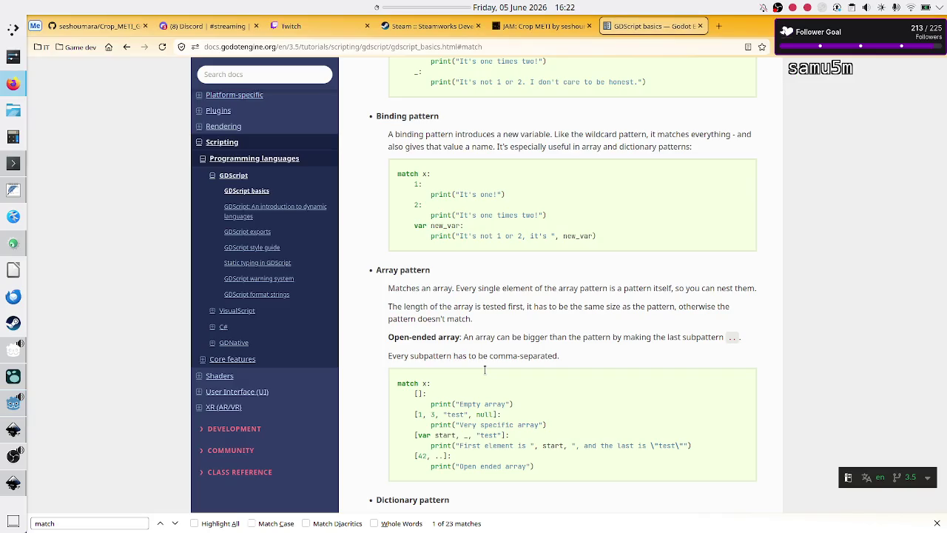
pyautogui.hotkey('alt', 'Tab')
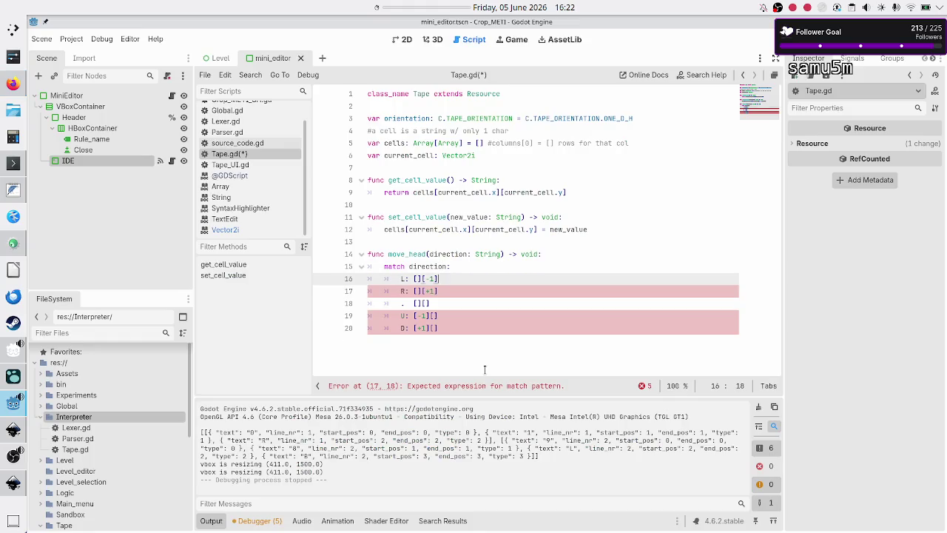
# Step: Wrap the L, R and "." case patterns in double quotes
pyautogui.press('Home')
pyautogui.write('"')
pyautogui.press('Right')
pyautogui.write('"')
pyautogui.press('Down')
pyautogui.press('Left')
pyautogui.press('Left')
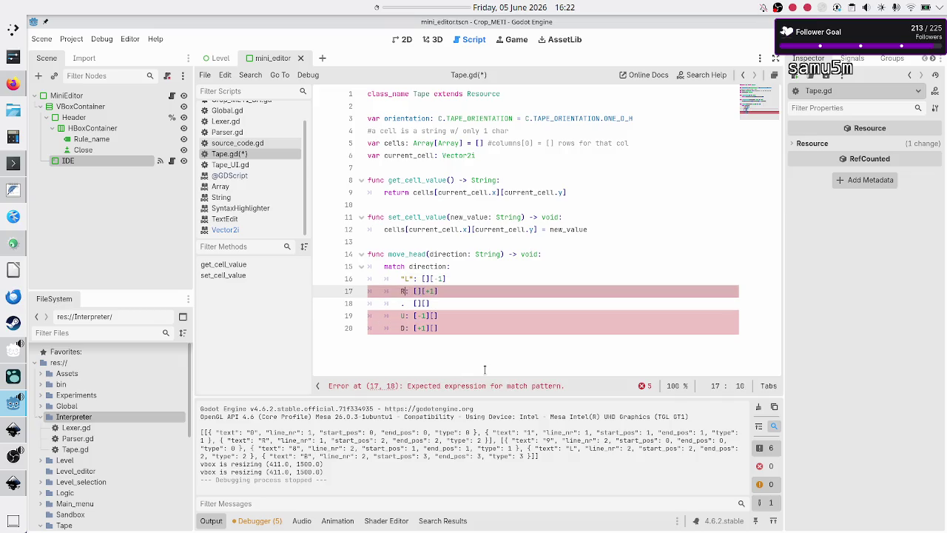
pyautogui.press('Left')
pyautogui.write('"')
pyautogui.press('Right')
pyautogui.write('"')
pyautogui.press('Down')
pyautogui.press('Left')
pyautogui.press('Left')
pyautogui.write('"')
pyautogui.press('BackSpace')
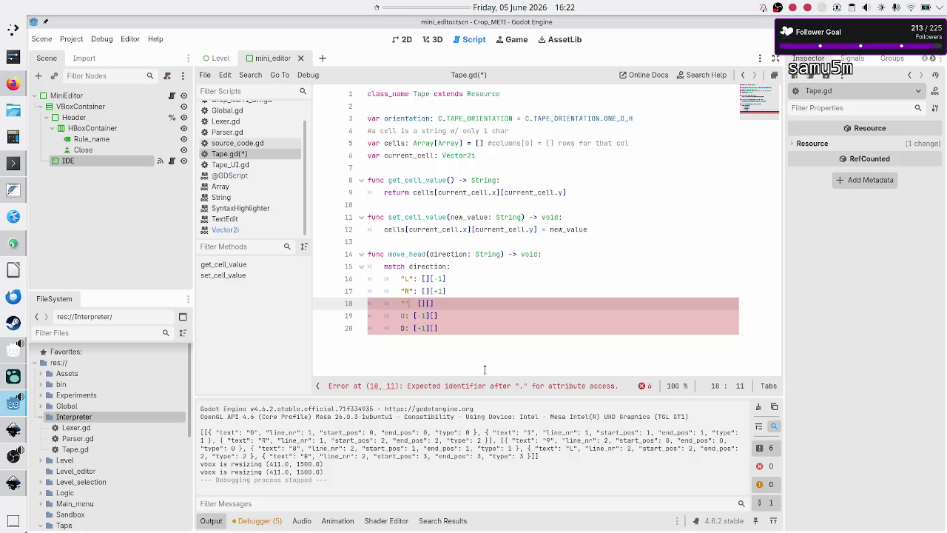
# Step: Quote the U and D patterns, then begin the "L" case offset with current_cell
pyautogui.press('Down')
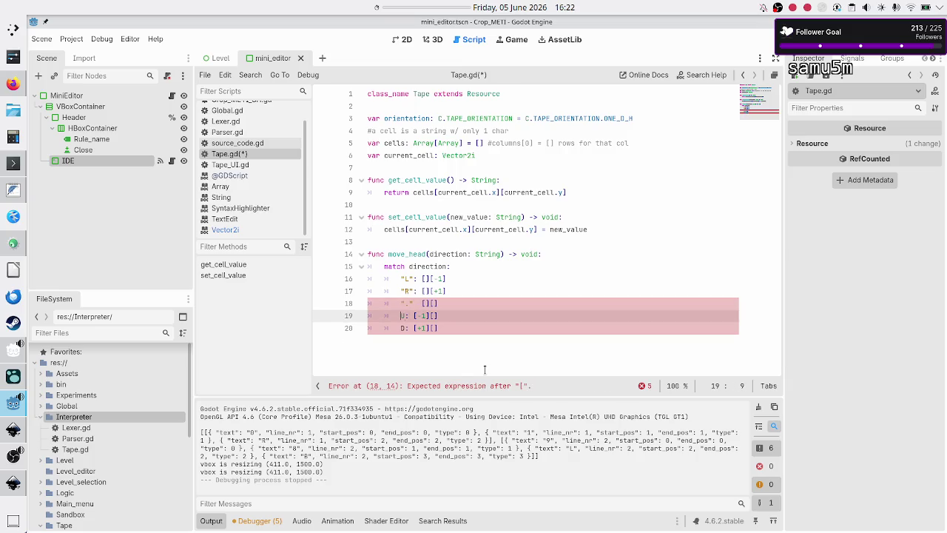
pyautogui.write('"D')
pyautogui.write('"U"')
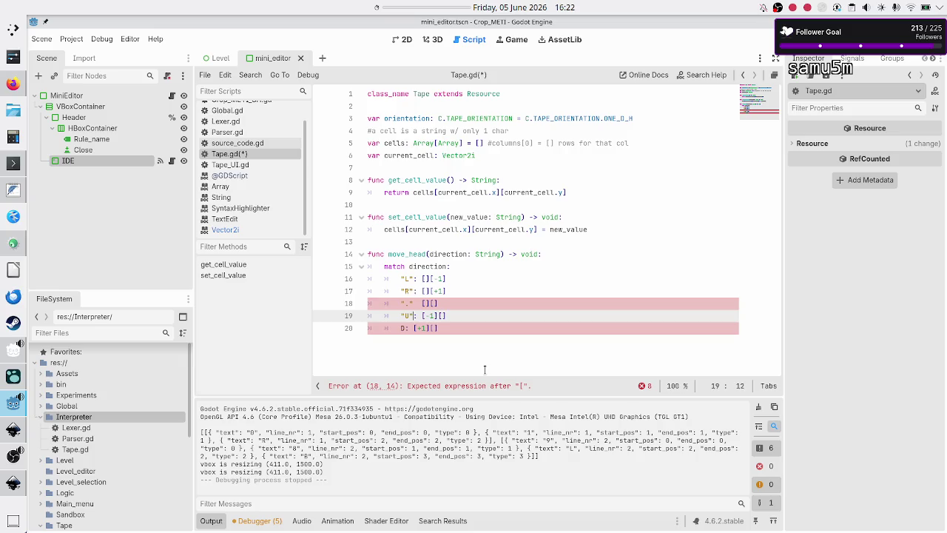
pyautogui.press('Down')
pyautogui.press('Home')
pyautogui.write('"')
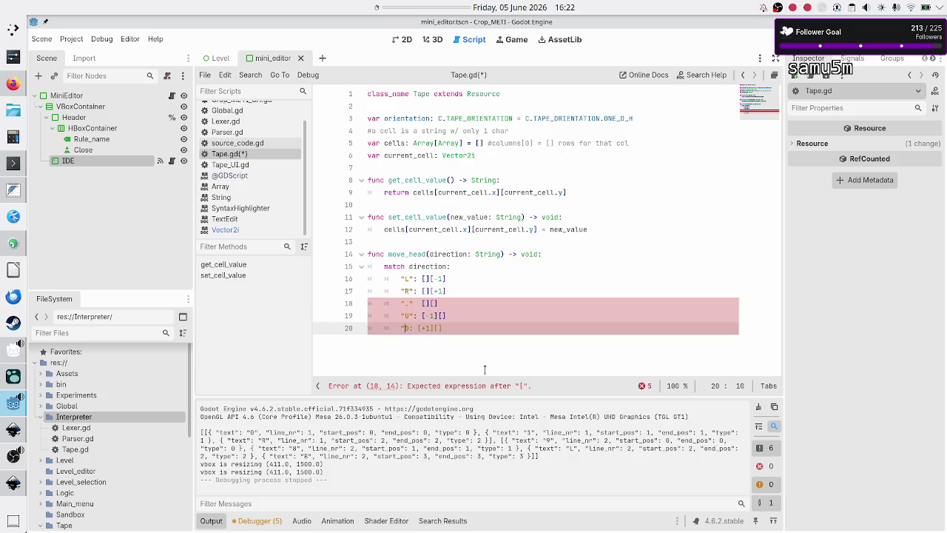
pyautogui.press('Right')
pyautogui.write('"')
pyautogui.press('Up')
pyautogui.press('Up')
pyautogui.press('Up')
pyautogui.press('Up')
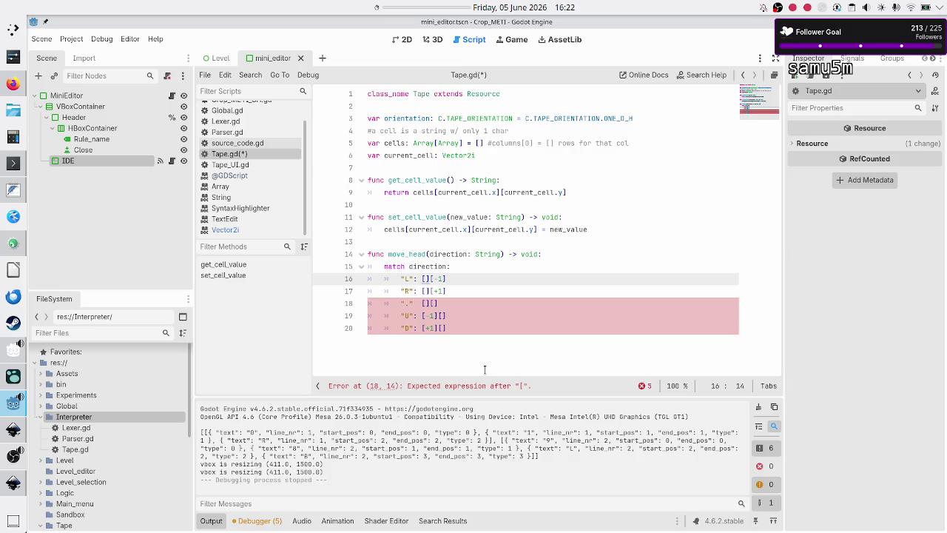
pyautogui.write('current_')
pyautogui.write('cell')
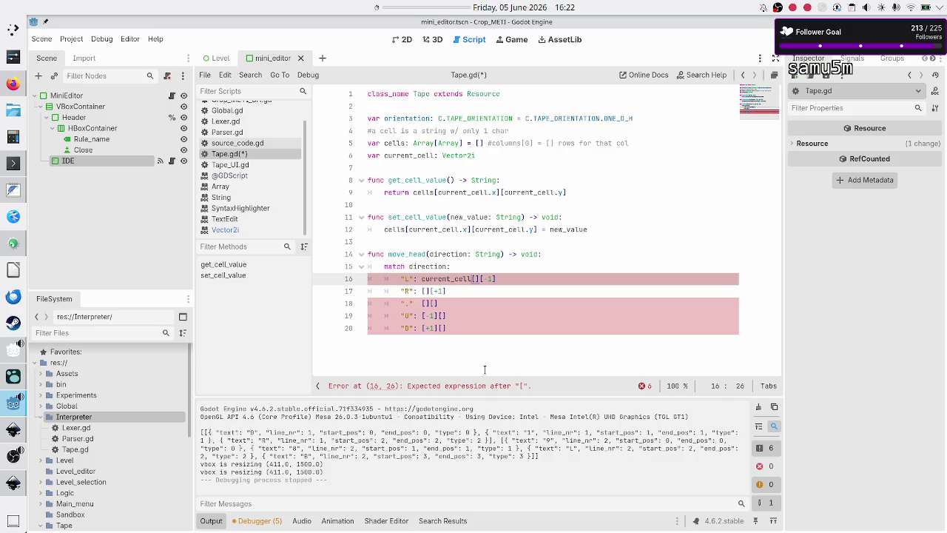
# Step: Make the L and R cases of move_head decrement and increment current_cell by 1
pyautogui.press('Right')
pyautogui.press('Right')
pyautogui.press('Right')
pyautogui.press('Left')
pyautogui.press('Left')
pyautogui.press('Left')
pyautogui.press('Left')
pyautogui.press('Left')
pyautogui.write('.y')
pyautogui.write(' -')
pyautogui.write('=')
pyautogui.hotkey('shift', 'Right')
pyautogui.hotkey('shift', 'Right')
pyautogui.hotkey('shift', 'Right')
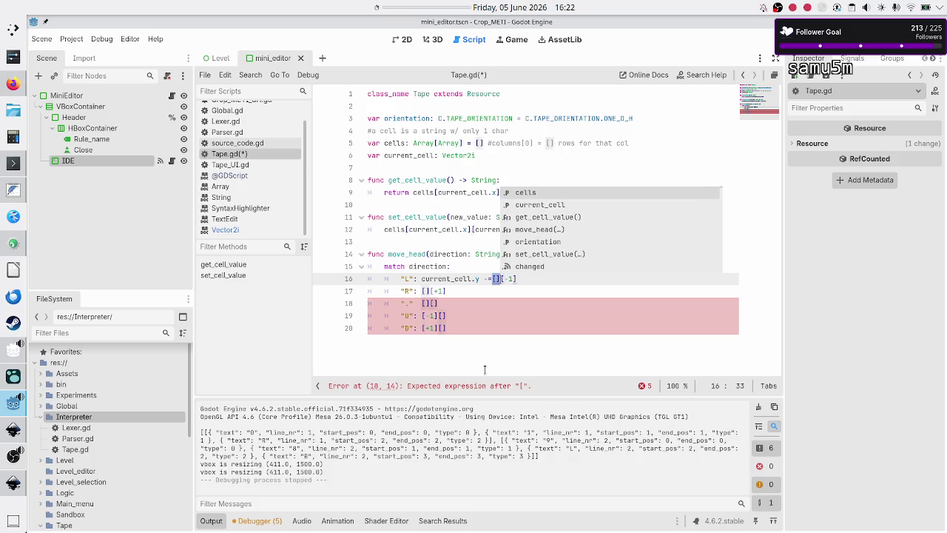
pyautogui.write('1')
pyautogui.press('Delete')
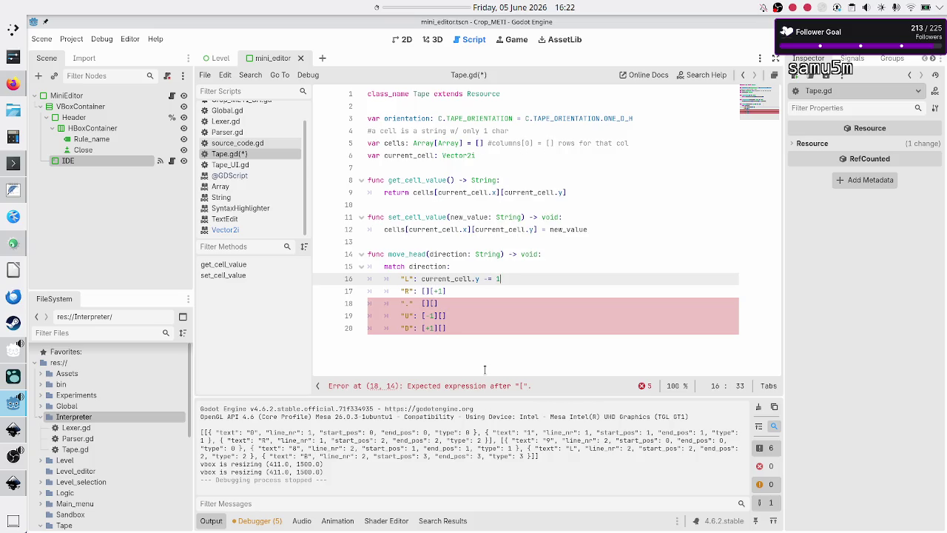
pyautogui.press('Down')
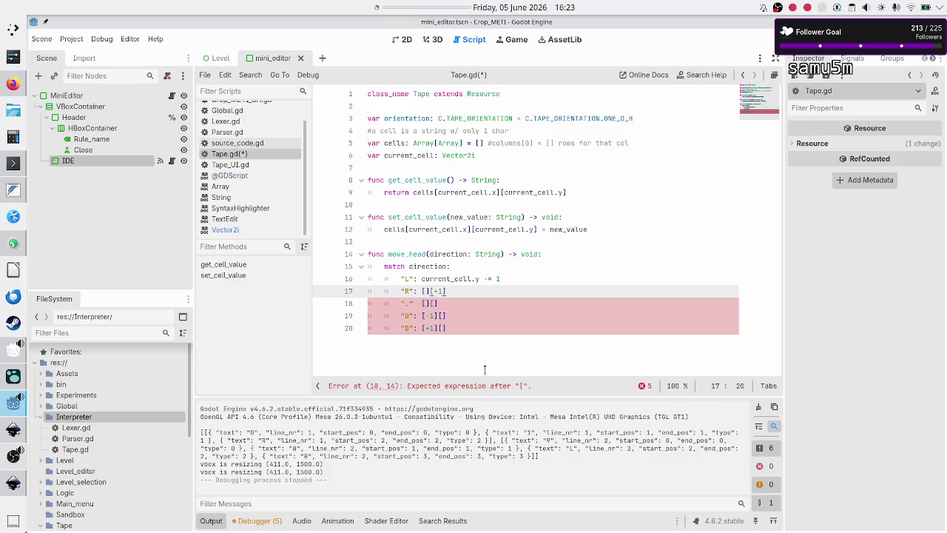
pyautogui.press('Up')
pyautogui.hotkey('shift', 'Left')
pyautogui.hotkey('shift', 'Left')
pyautogui.hotkey('shift', 'Left')
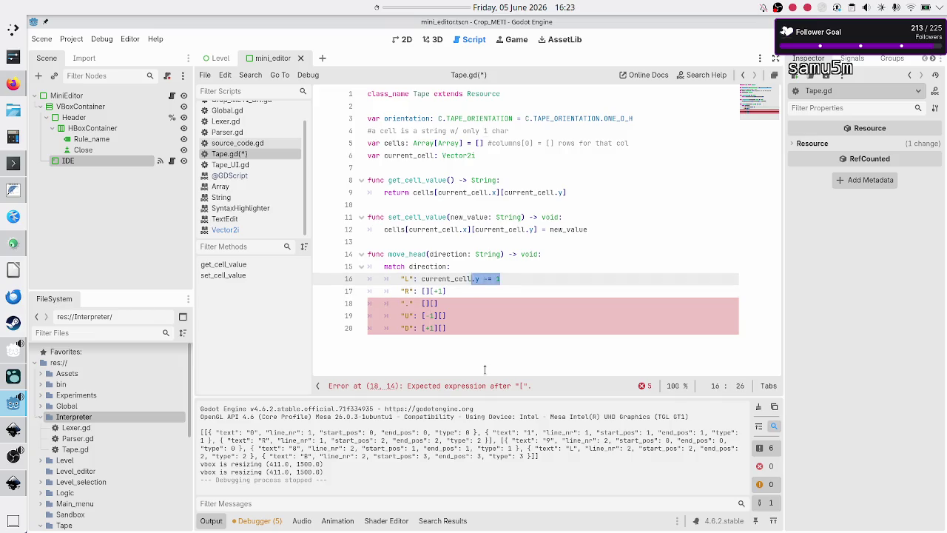
pyautogui.hotkey('shift', 'Left')
pyautogui.hotkey('shift', 'Left')
pyautogui.hotkey('ctrl', 'c')
pyautogui.press('Down')
pyautogui.press('End')
pyautogui.press('BackSpace')
pyautogui.press('BackSpace')
pyautogui.press('BackSpace')
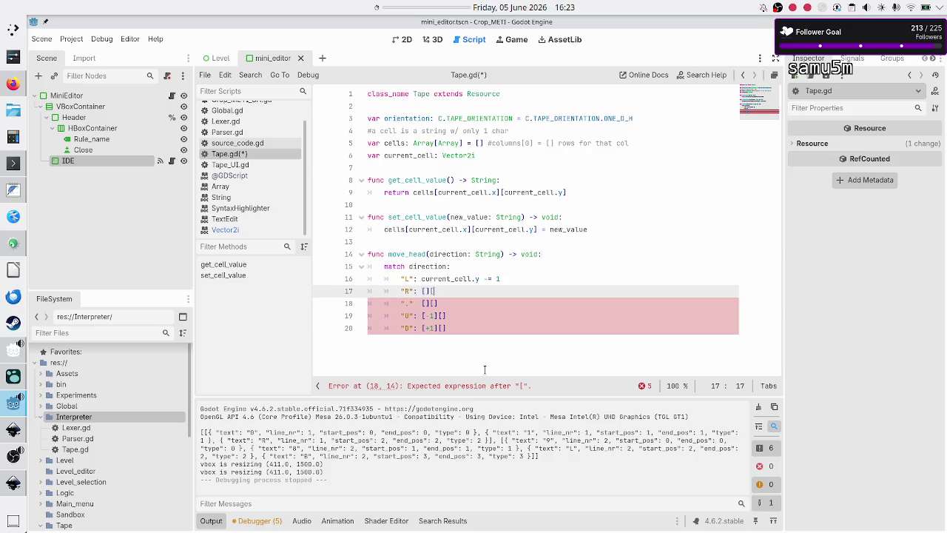
pyautogui.hotkey('ctrl', 'v')
pyautogui.press('Right')
pyautogui.press('Right')
pyautogui.press('BackSpace')
pyautogui.write('+')
# Step: Replace the '.' case placeholder with pass
pyautogui.press('Down')
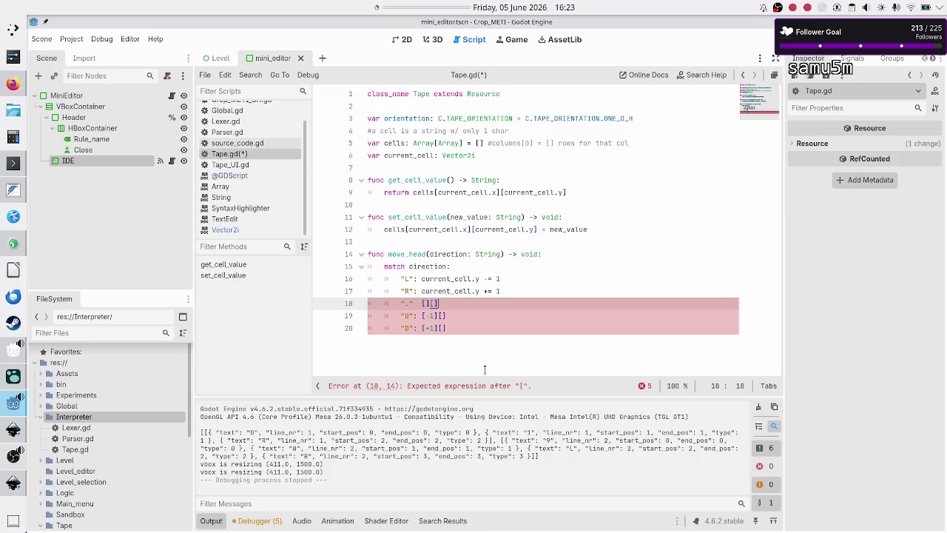
pyautogui.press('BackSpace')
pyautogui.press('BackSpace')
pyautogui.press('BackSpace')
pyautogui.press('BackSpace')
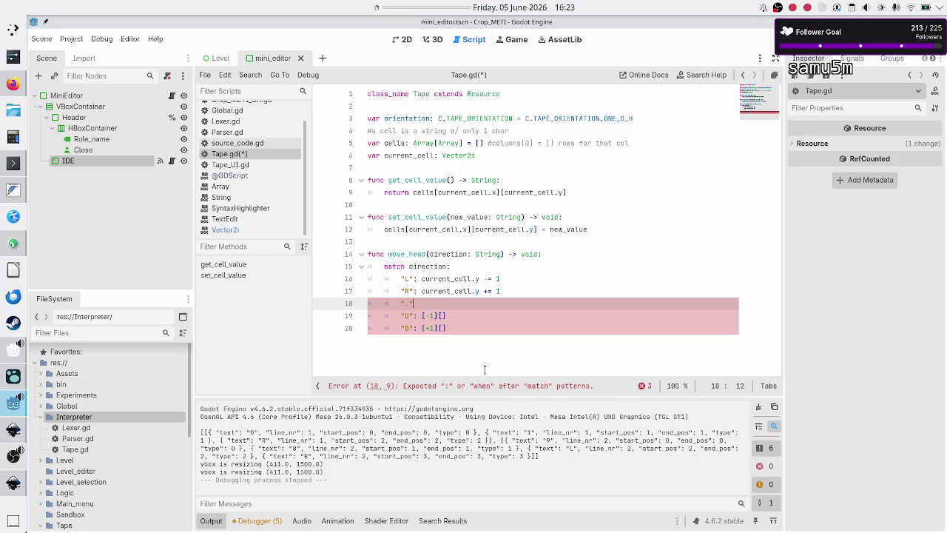
pyautogui.write(': pass')
# Step: Fill the U case with a current_cell -= 1 move statement
pyautogui.press('Down')
pyautogui.press('Right')
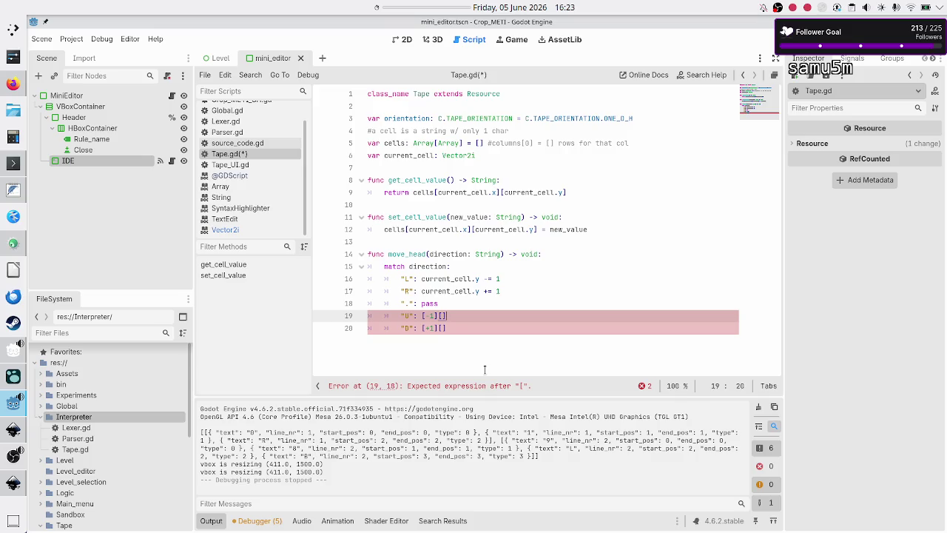
pyautogui.press('BackSpace')
pyautogui.press('BackSpace')
pyautogui.press('BackSpace')
pyautogui.write('current_cell.y -= 1')
pyautogui.press('Left')
pyautogui.press('Left')
pyautogui.press('Left')
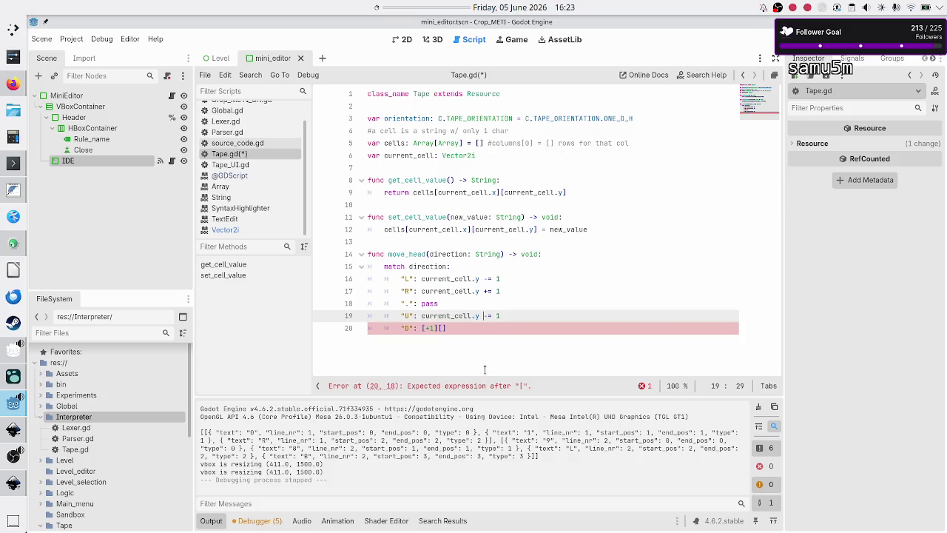
pyautogui.press('BackSpace')
pyautogui.write('x')
pyautogui.press('BackSpace')
pyautogui.write('x')
pyautogui.press('Right')
pyautogui.press('Right')
# Step: Fill the D case with a current_cell += 1 move statement
pyautogui.press('Down')
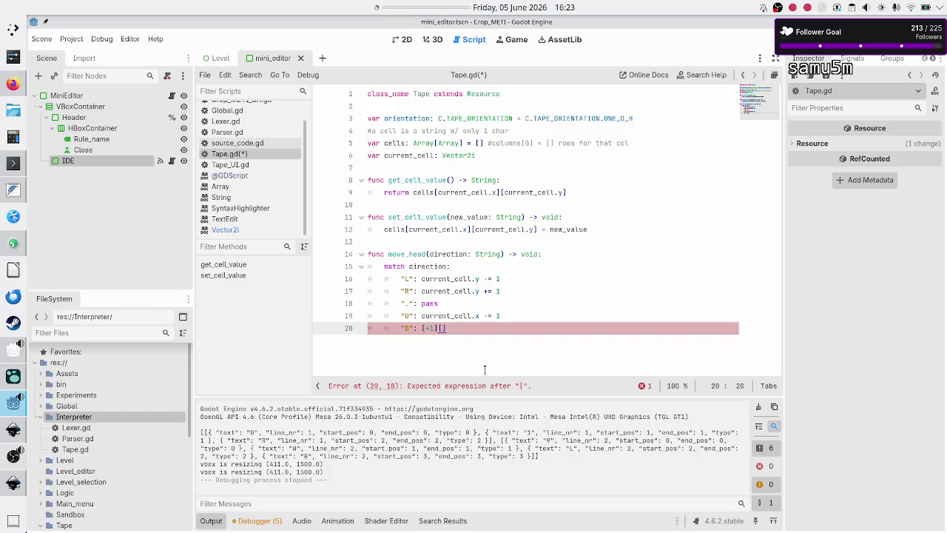
pyautogui.press('BackSpace')
pyautogui.press('BackSpace')
pyautogui.press('BackSpace')
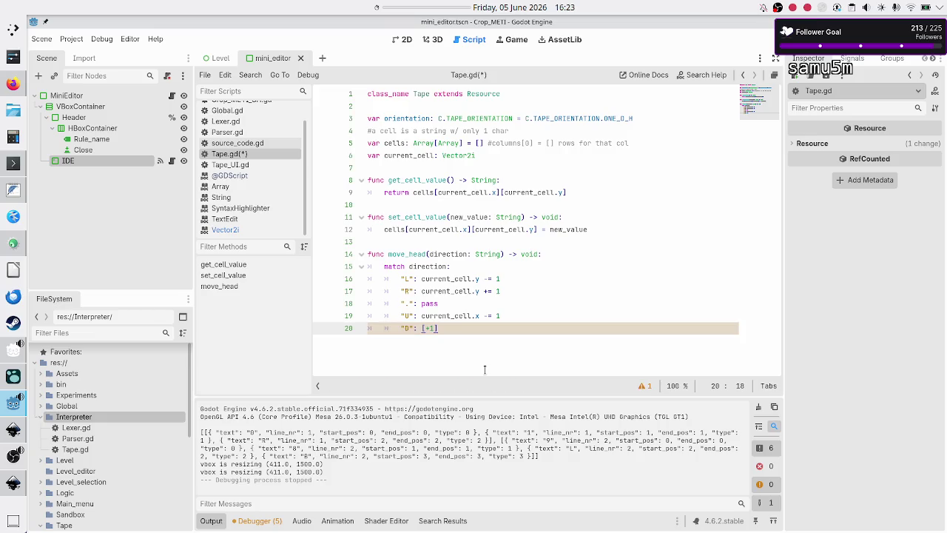
pyautogui.press('BackSpace')
pyautogui.write('current_cell.y -= 1')
pyautogui.press('Left')
pyautogui.press('BackSpace')
pyautogui.write('+')
pyautogui.press('Left')
pyautogui.press('Left')
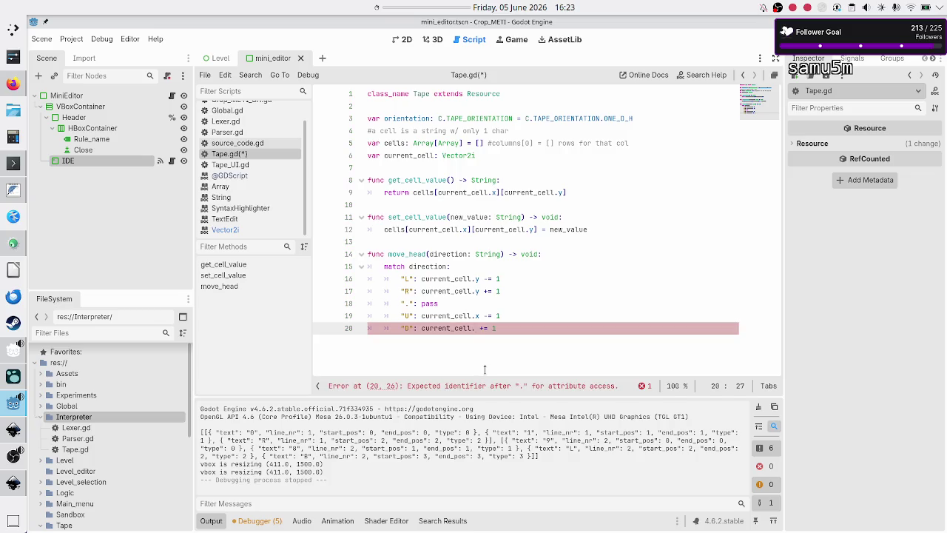
pyautogui.write('x')
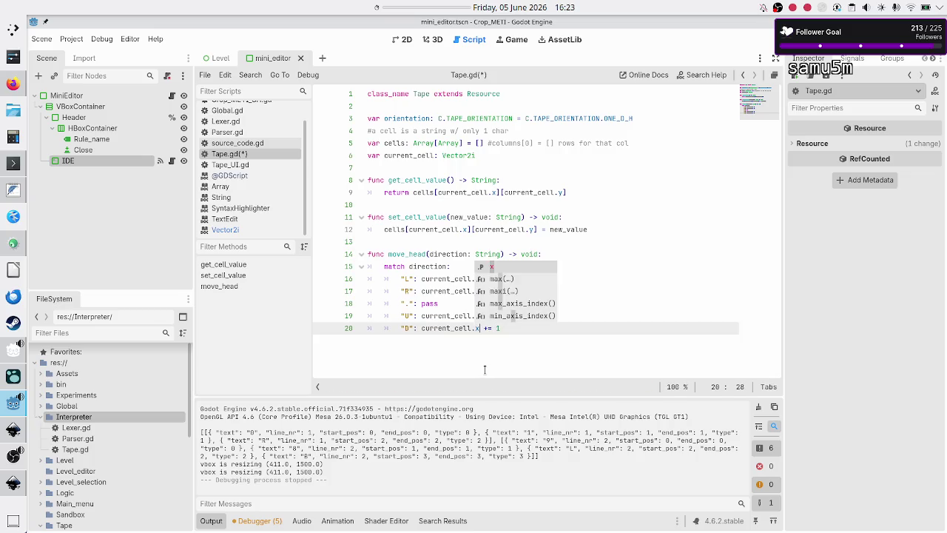
pyautogui.press('Escape')
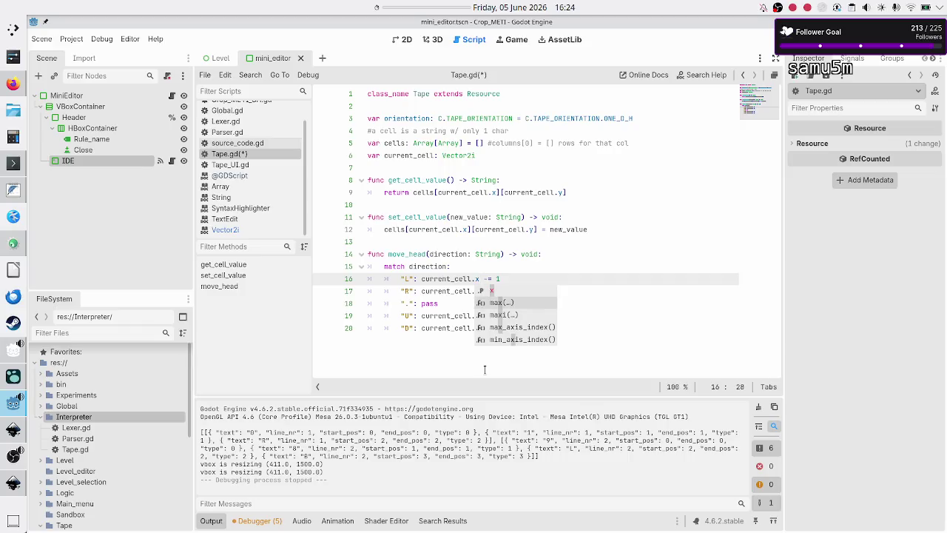
# Step: Change the U and D lines to modify current_cell.y instead of x
pyautogui.press('Down')
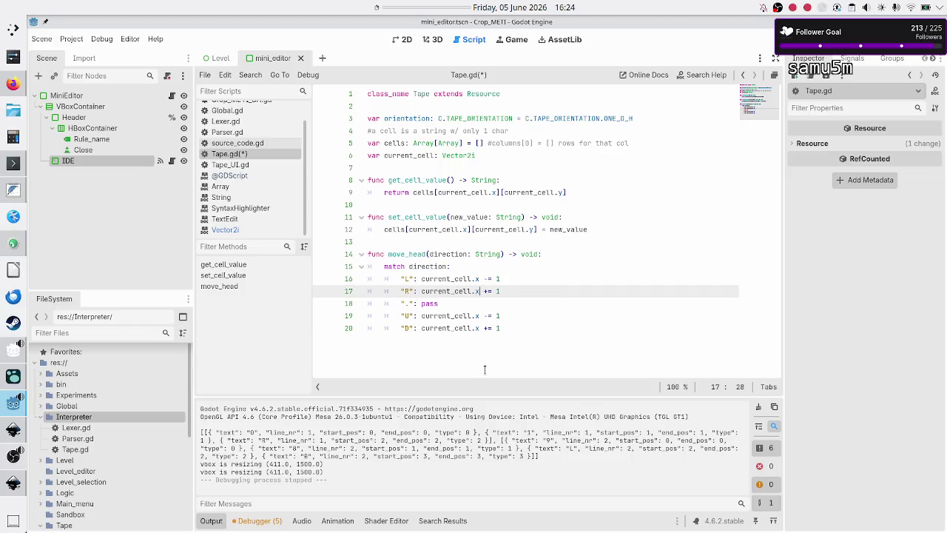
pyautogui.press('Escape')
pyautogui.press('Down')
pyautogui.press('Down')
pyautogui.press('Down')
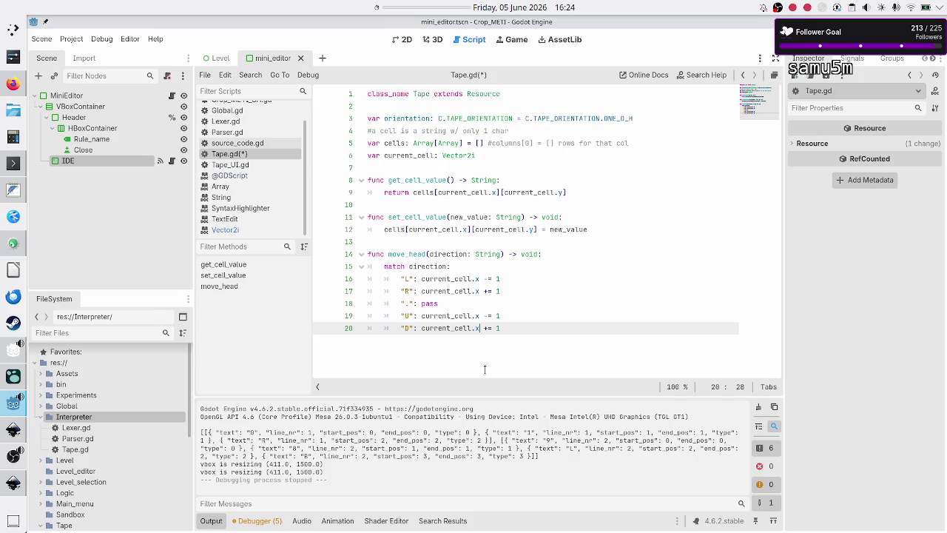
pyautogui.press('Up')
pyautogui.press('BackSpace')
pyautogui.write('y')
pyautogui.press('Down')
pyautogui.press('BackSpace')
pyautogui.write('y')
# Step: Add an empty line after the match block and save Tape.gd
pyautogui.press('End')
pyautogui.press('Return')
pyautogui.press('BackSpace')
pyautogui.press('BackSpace')
pyautogui.hotkey('ctrl', 's')
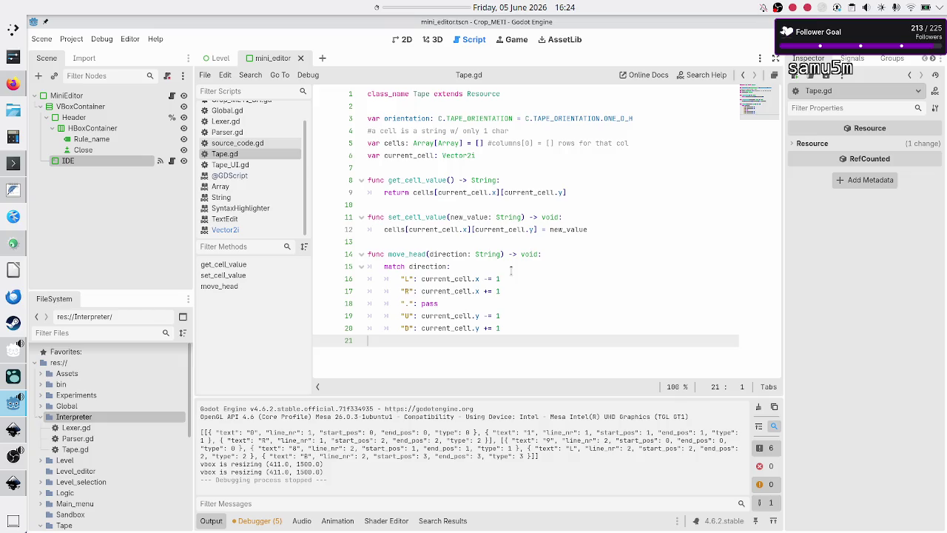
# Step: Bring up Firefox on the Discord #streaming channel with the weekly stream schedule
pyautogui.moveTo(11, 95)
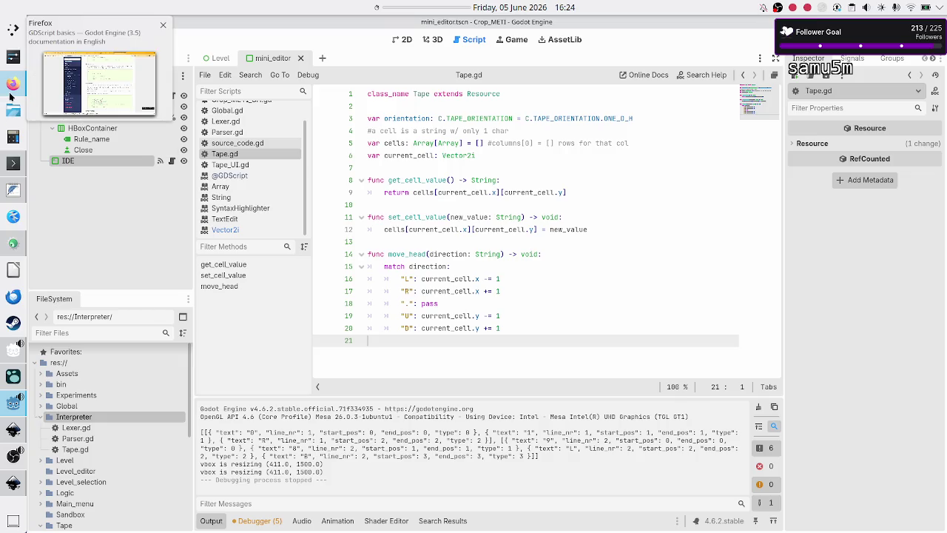
pyautogui.click(9, 96)
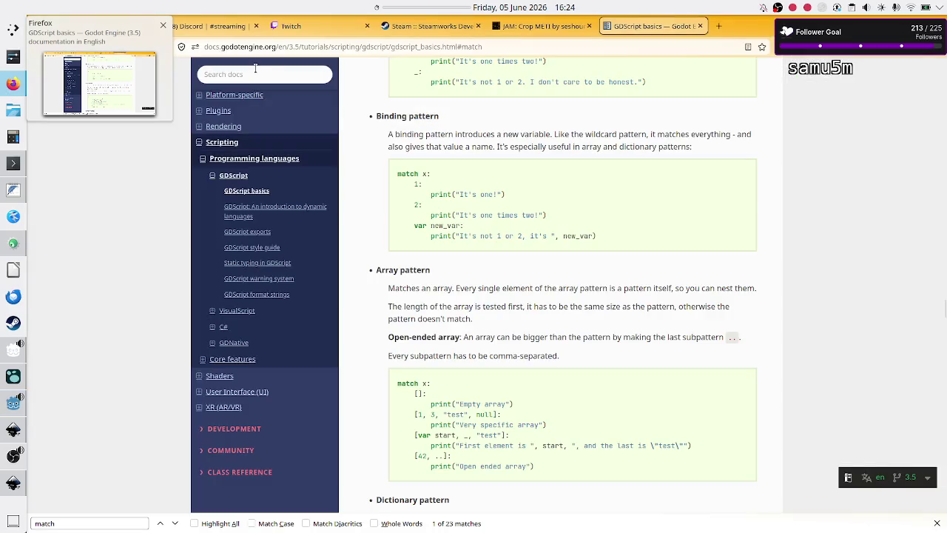
pyautogui.click(183, 27)
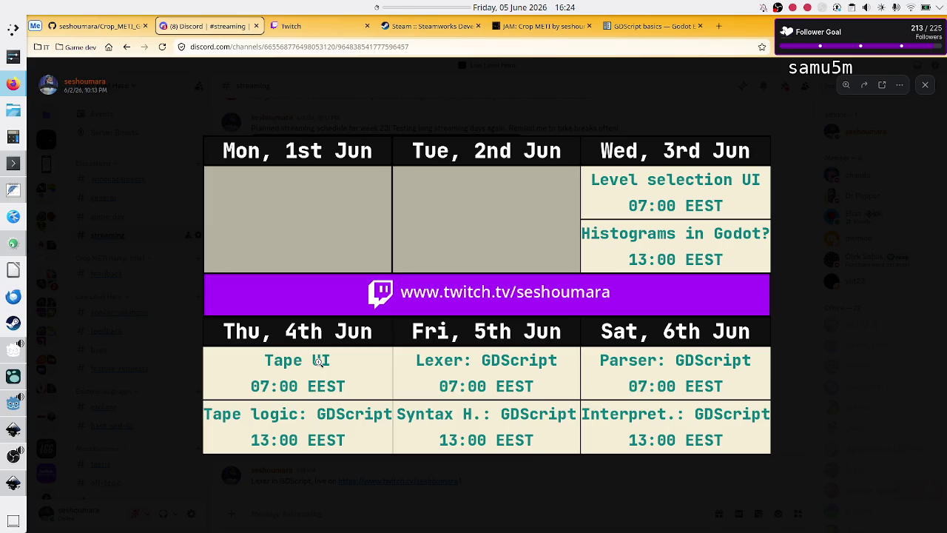
pyautogui.click(14, 484)
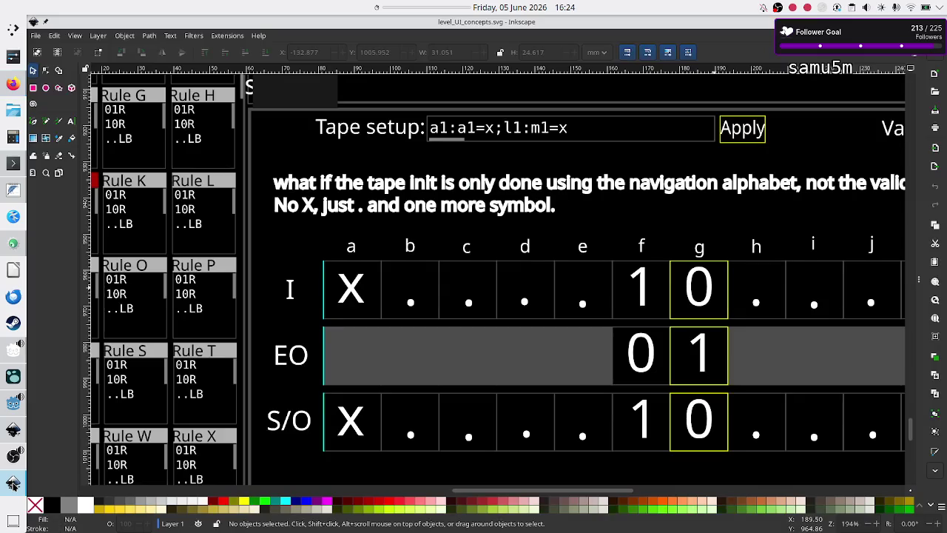
# Step: Scroll sideways across the Inkscape concept drawing to review the rule boxes and tape grid
pyautogui.hscroll(-5, 362, 353)
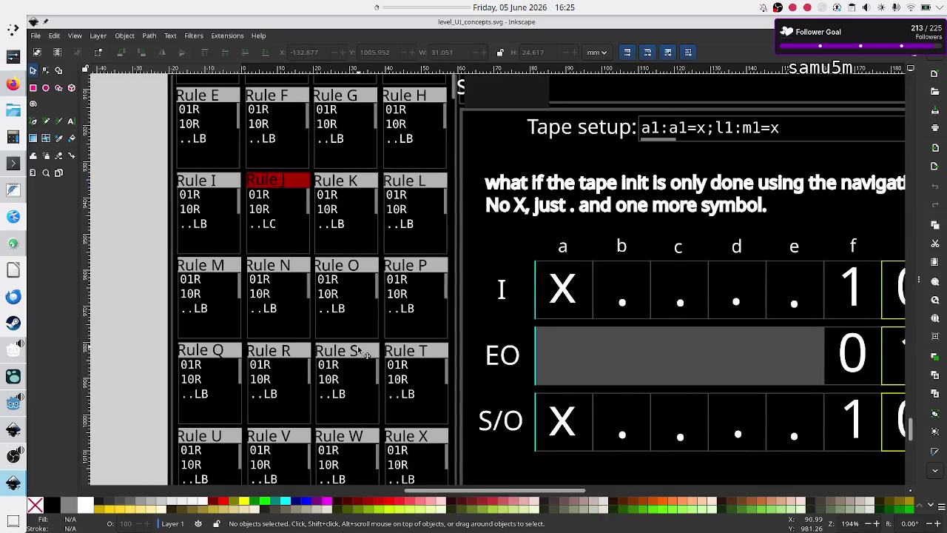
pyautogui.hscroll(3, 362, 353)
pyautogui.hscroll(1, 361, 352)
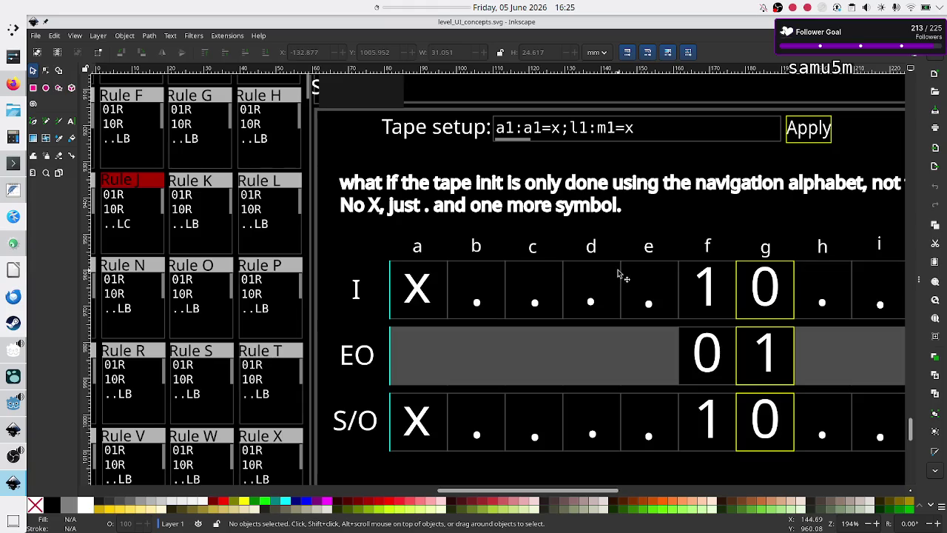
pyautogui.hscroll(-4, 284, 219)
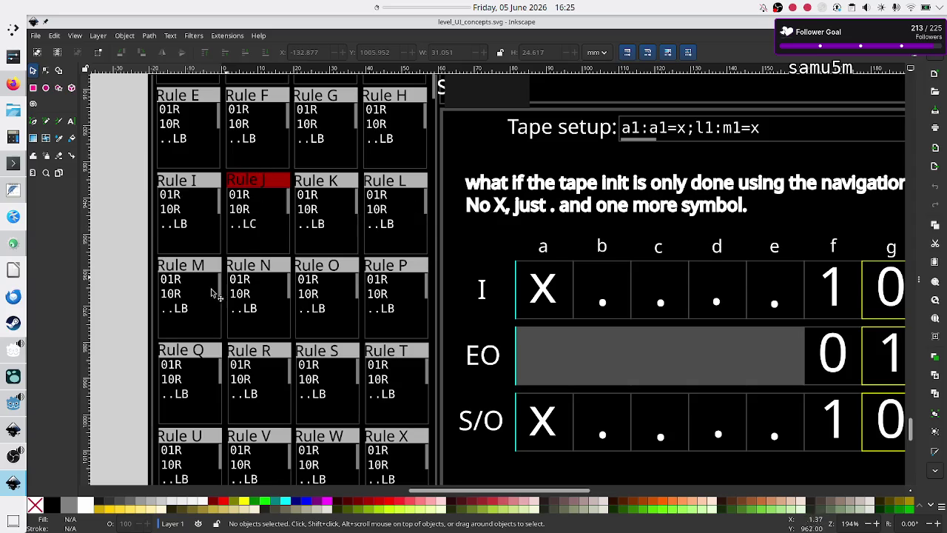
pyautogui.click(11, 409)
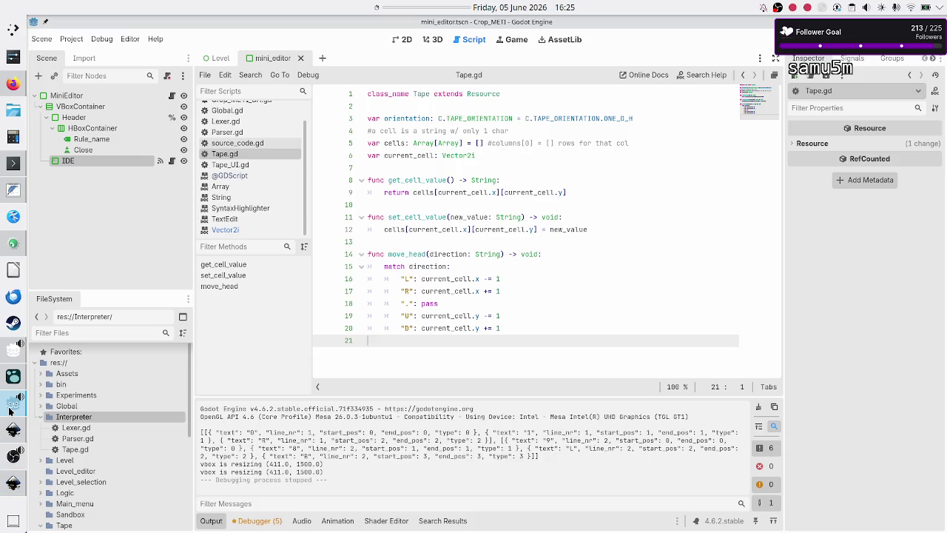
pyautogui.press('F5')
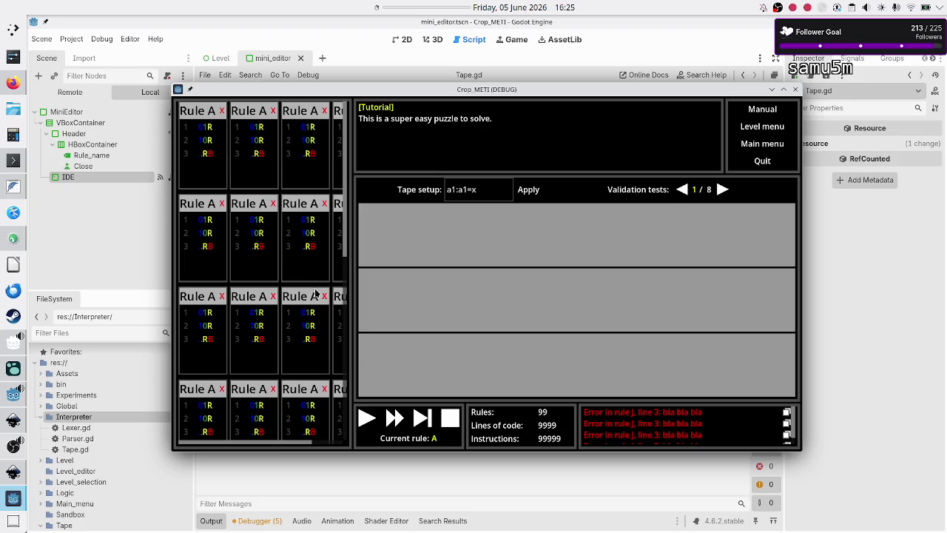
pyautogui.moveTo(274, 447)
pyautogui.mouseDown()
pyautogui.moveTo(292, 449)
pyautogui.moveTo(239, 440)
pyautogui.moveTo(268, 442)
pyautogui.mouseUp()
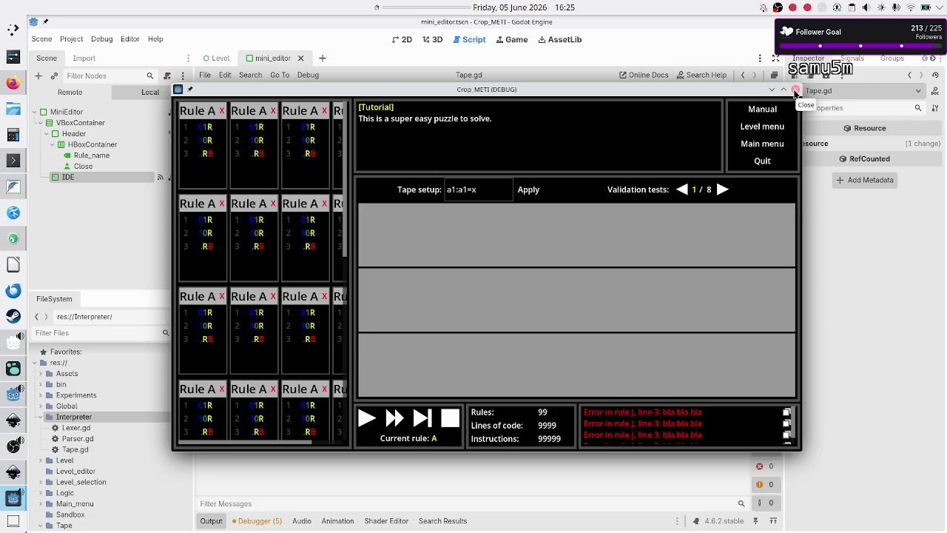
pyautogui.click(795, 91)
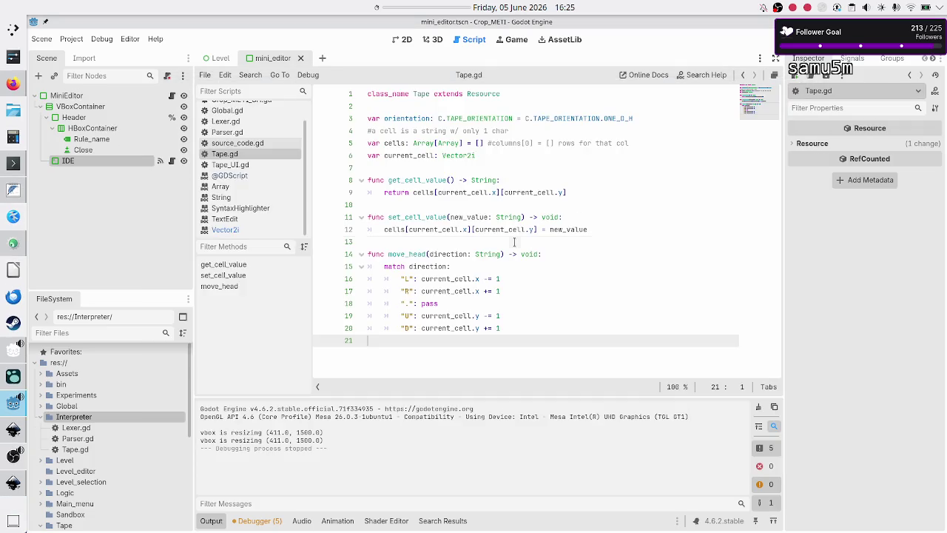
pyautogui.click(514, 242)
# Step: Create a new Interpreter.gd script in the Interpreter folder
pyautogui.click(543, 358)
pyautogui.rightClick(93, 417)
pyautogui.moveTo(167, 358)
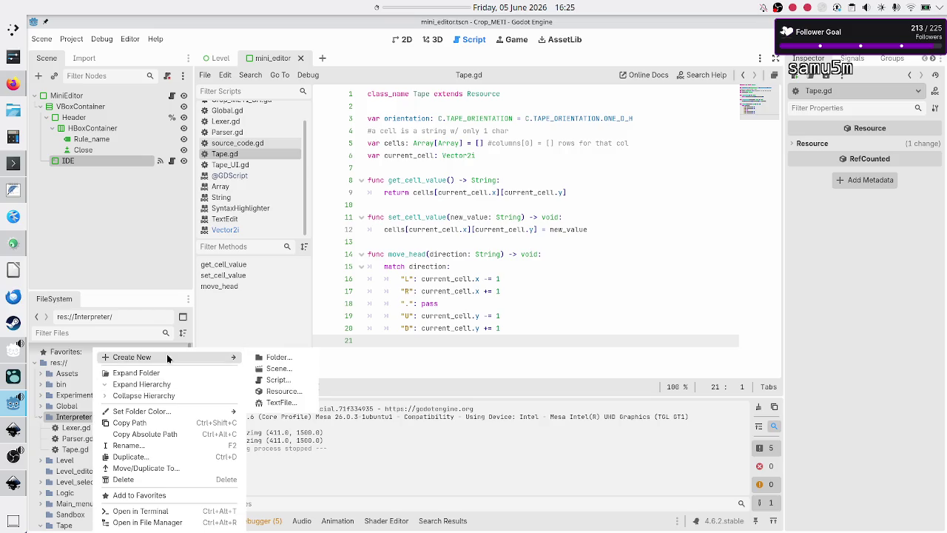
pyautogui.click(287, 381)
pyautogui.write('Interpreter/Interpreter.gd')
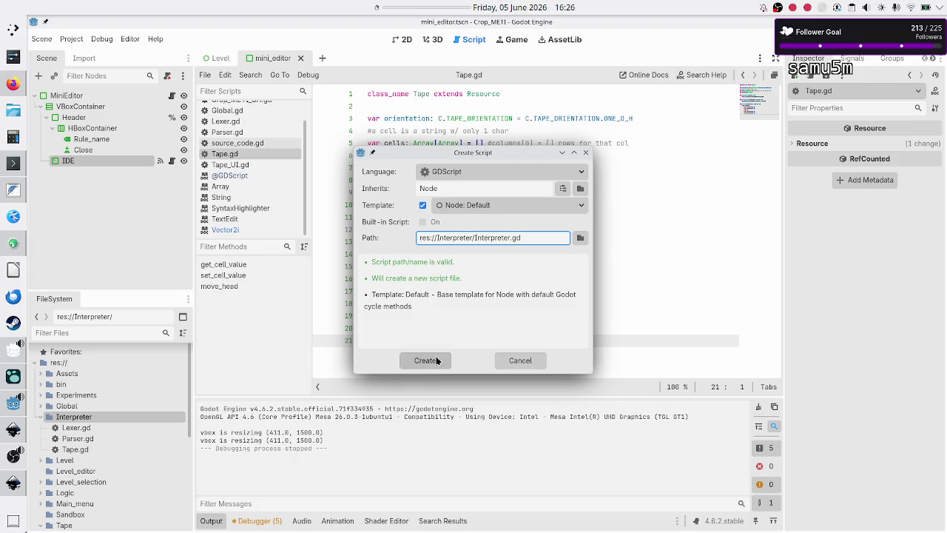
pyautogui.click(426, 360)
# Step: Declare class_name Interpreter extending Resource and delete the template _ready/_process functions
pyautogui.write('class_name Interpreterextends Node')
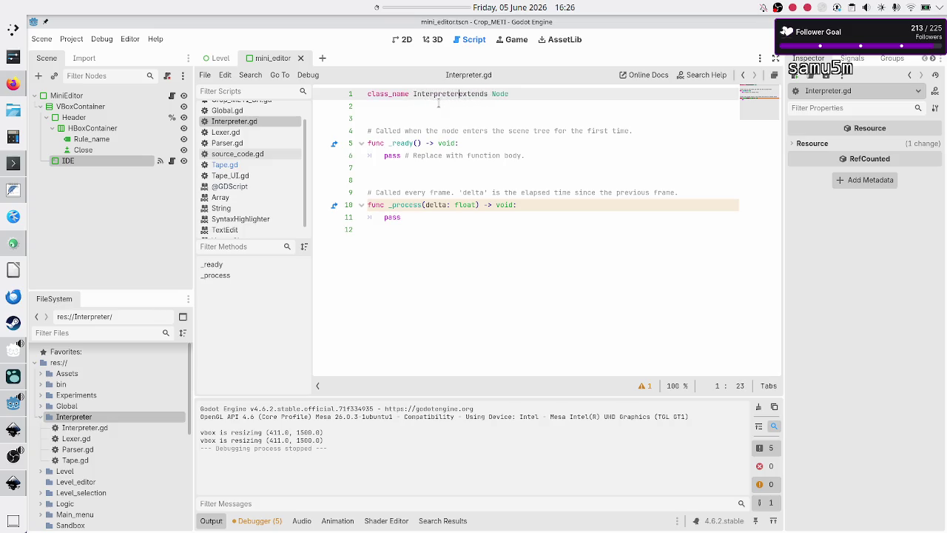
pyautogui.press('Down')
pyautogui.press('Up')
pyautogui.press('End')
pyautogui.press('BackSpace')
pyautogui.press('BackSpace')
pyautogui.press('BackSpace')
pyautogui.write('Resource')
pyautogui.press('Down')
pyautogui.press('Down')
pyautogui.press('Down')
pyautogui.hotkey('shift', 'Down')
pyautogui.hotkey('shift', 'Down')
pyautogui.hotkey('shift', 'Down')
pyautogui.press('Down')
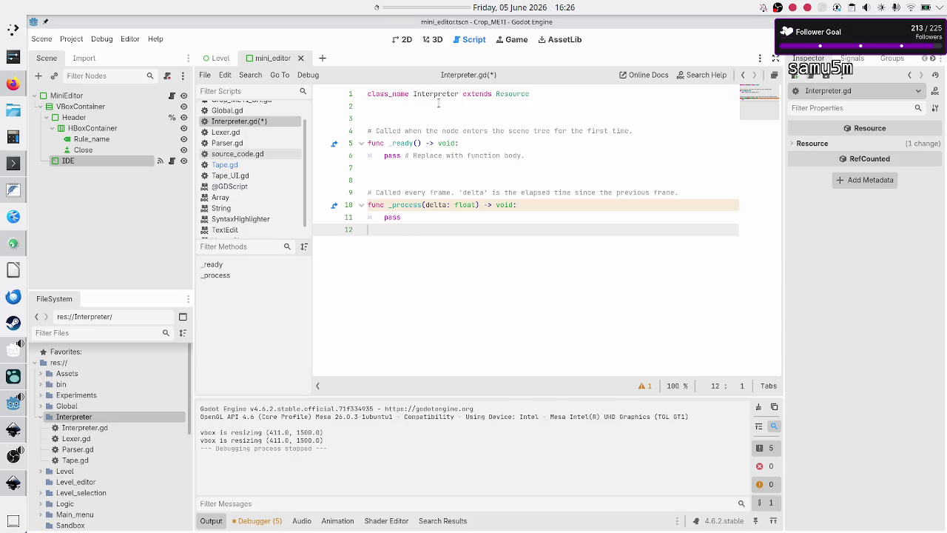
pyautogui.press('BackSpace')
pyautogui.hotkey('shift', 'Up')
pyautogui.hotkey('shift', 'Up')
pyautogui.hotkey('shift', 'Up')
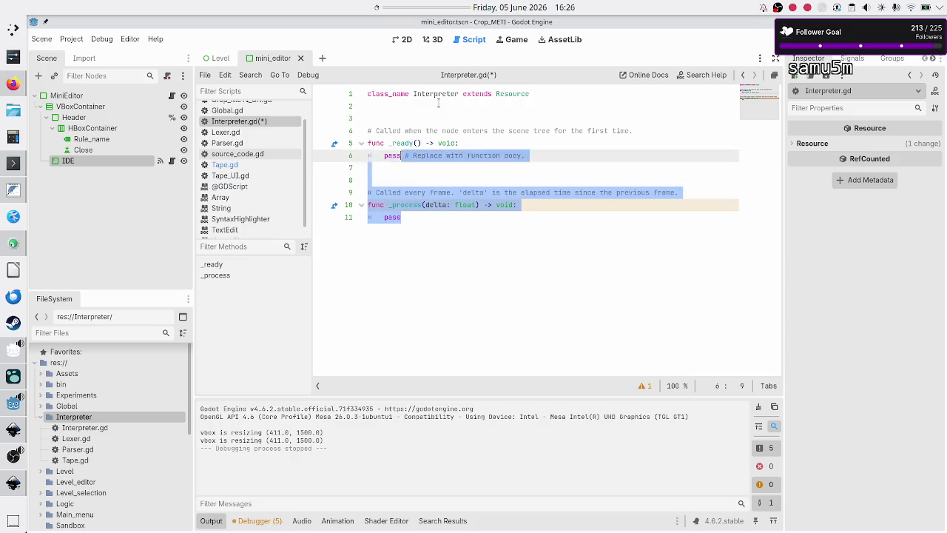
pyautogui.press('BackSpace')
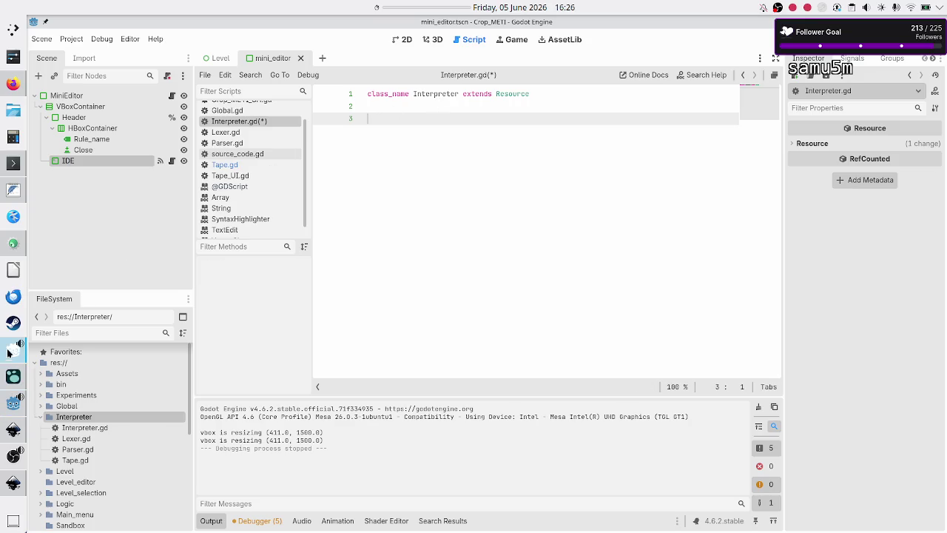
pyautogui.click(12, 192)
# Step: Cut the 'Interpreter: tape, command, starting rule' line from the first notes tab
pyautogui.click(136, 372)
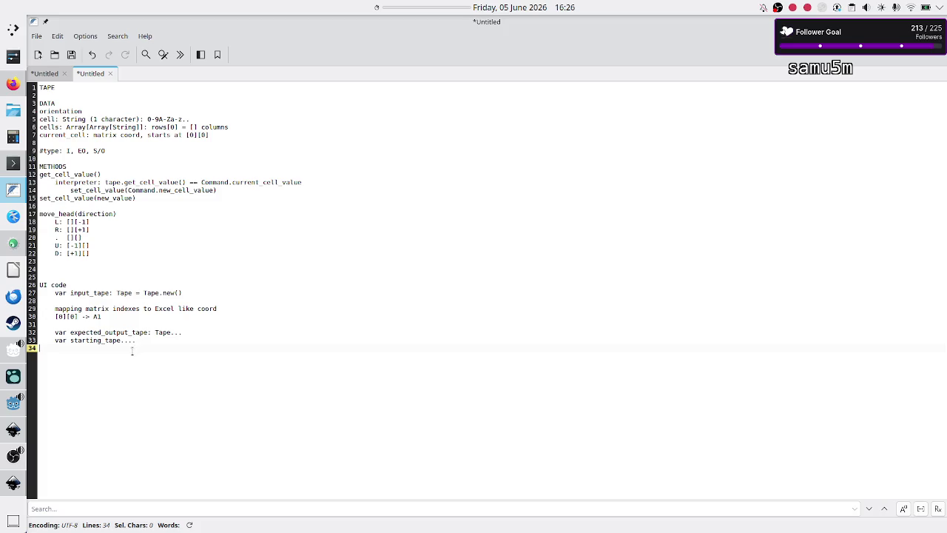
pyautogui.click(41, 74)
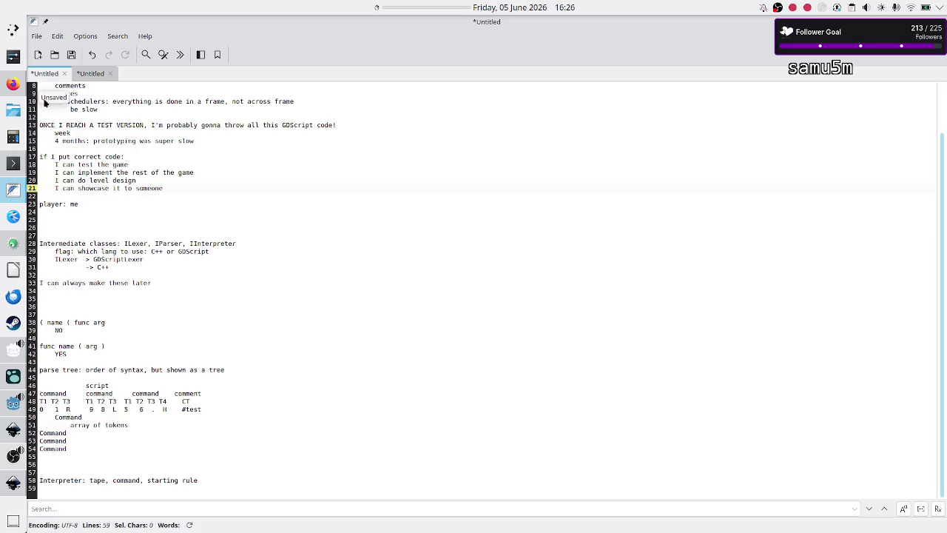
pyautogui.click(105, 461)
pyautogui.press('Down')
pyautogui.press('Down')
pyautogui.hotkey('shift', 'Down')
pyautogui.hotkey('shift', 'Down')
pyautogui.hotkey('ctrl', 'c')
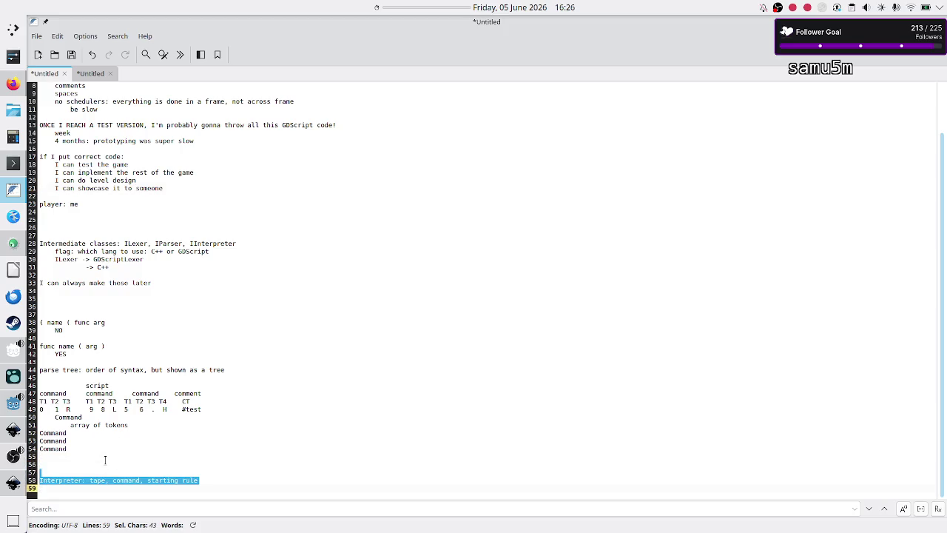
pyautogui.press('Delete')
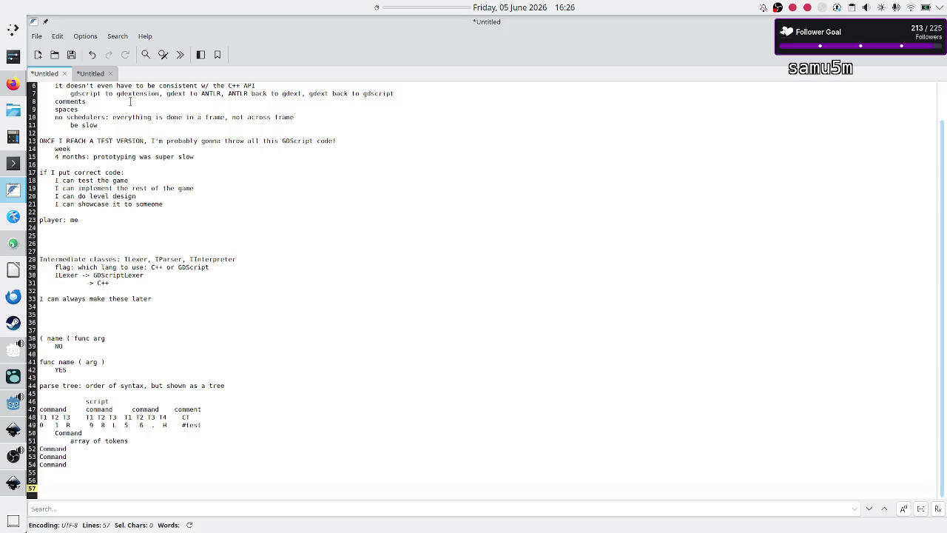
# Step: Paste the Interpreter line into a new notes tab placed last
pyautogui.click(39, 57)
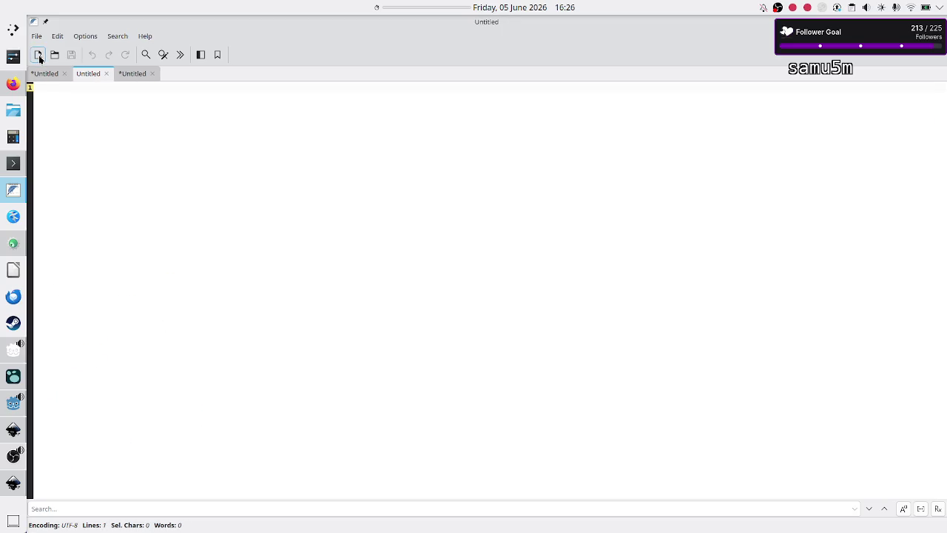
pyautogui.moveTo(85, 74); pyautogui.dragTo(132, 74)
pyautogui.hotkey('ctrl', 'v')
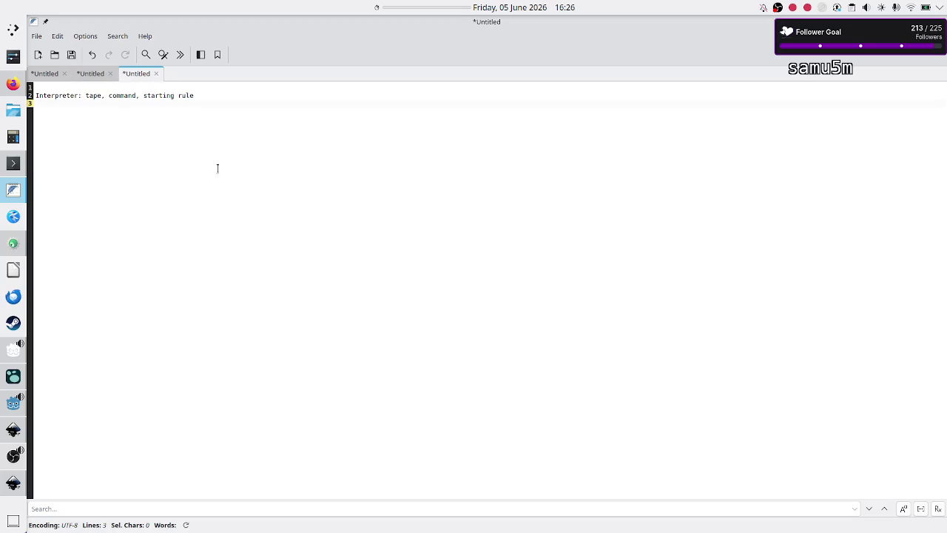
# Step: Reformat it as an Interpreter heading with indented parameters and add a DATA section
pyautogui.press('Up')
pyautogui.press('Delete')
pyautogui.press('Delete')
pyautogui.press('Return')
pyautogui.press('Tab')
pyautogui.press('Up')
pyautogui.press('Up')
pyautogui.press('Delete')
pyautogui.press('Down')
pyautogui.press('Up')
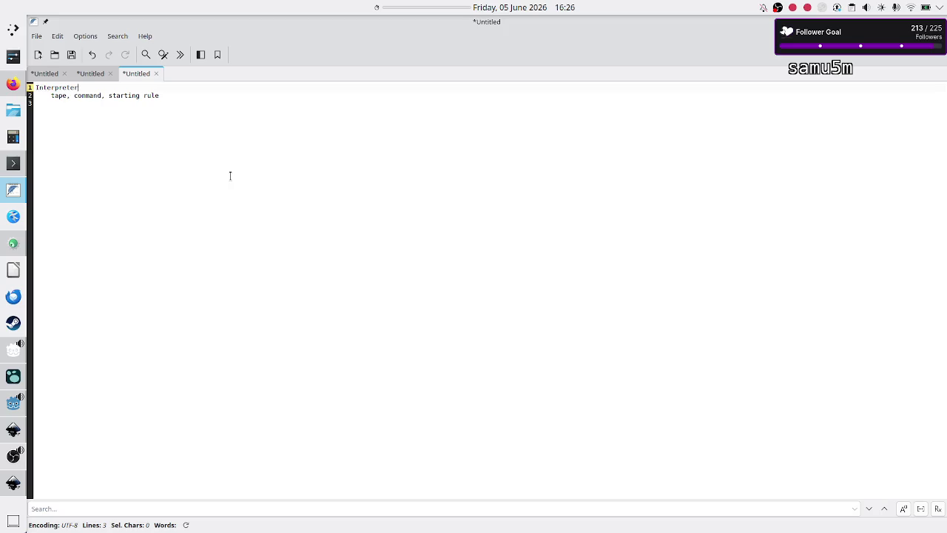
pyautogui.press('Down')
pyautogui.press('Down')
pyautogui.press('Return')
pyautogui.press('Return')
pyautogui.write('DATA')
pyautogui.click(12, 244)
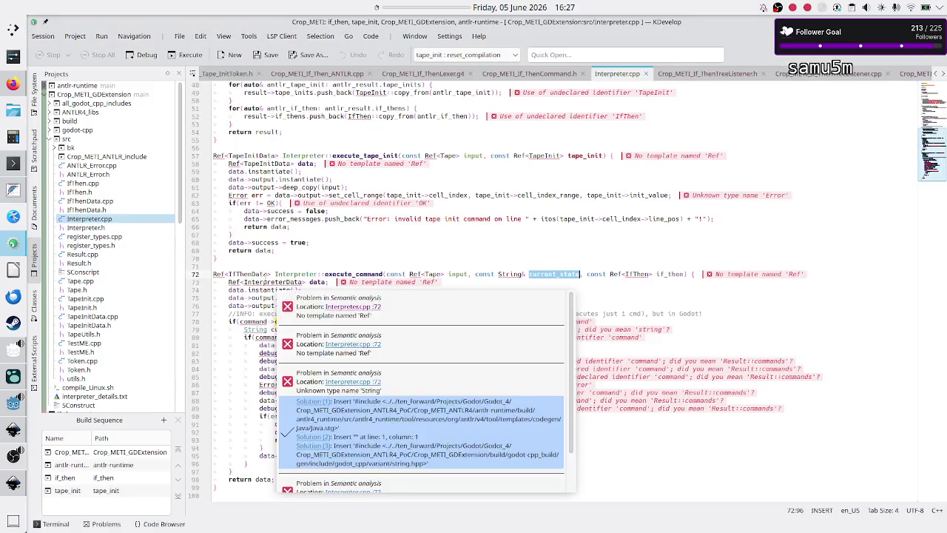
pyautogui.click(92, 228)
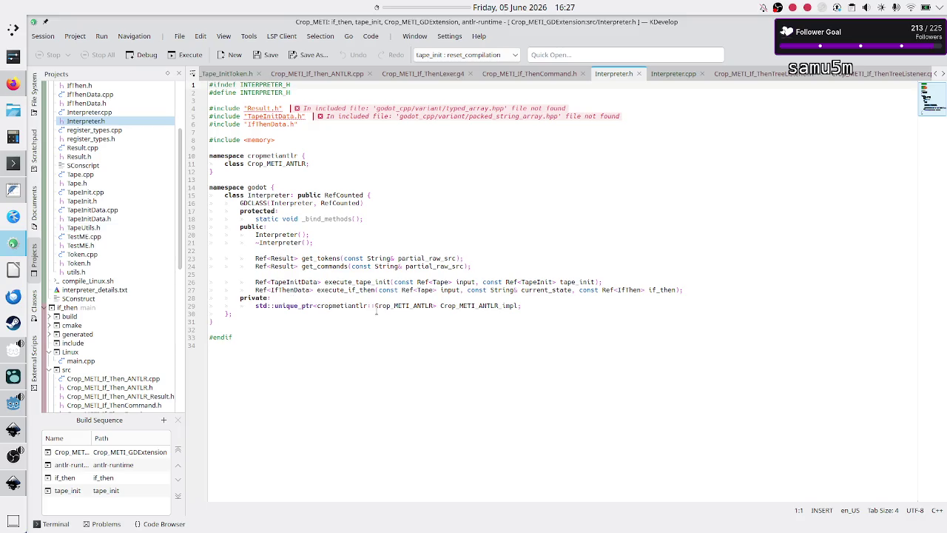
pyautogui.moveTo(519, 307)
pyautogui.mouseDown()
pyautogui.moveTo(256, 303)
pyautogui.moveTo(302, 306)
pyautogui.mouseUp()
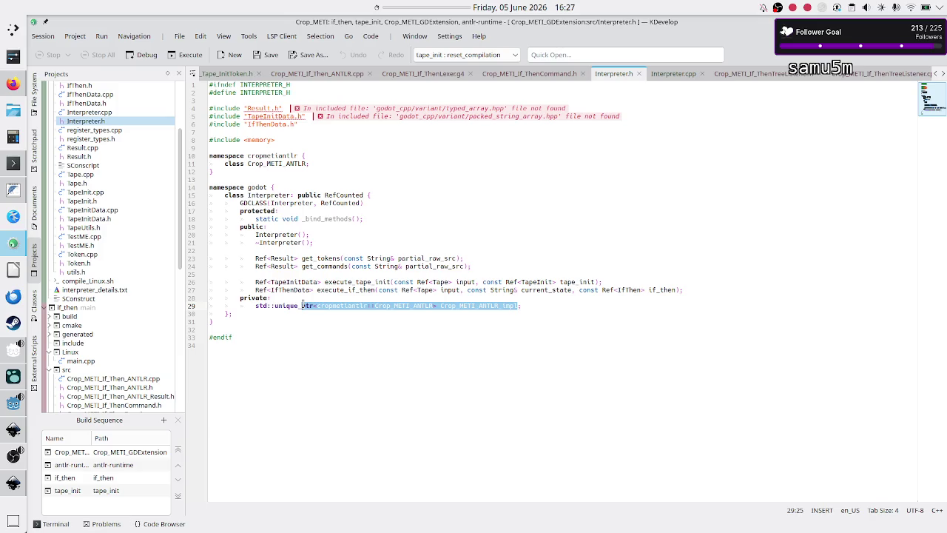
pyautogui.moveTo(334, 259)
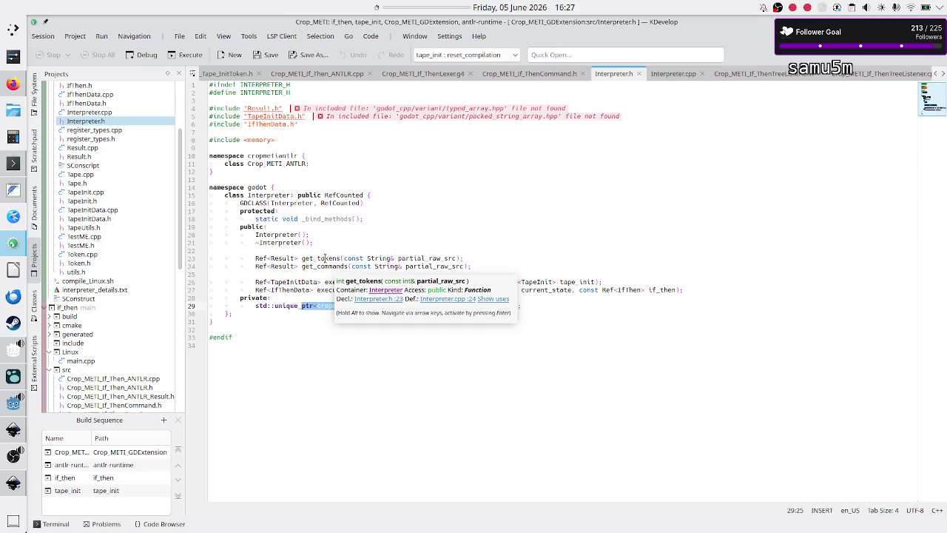
pyautogui.doubleClick(331, 258)
pyautogui.doubleClick(325, 267)
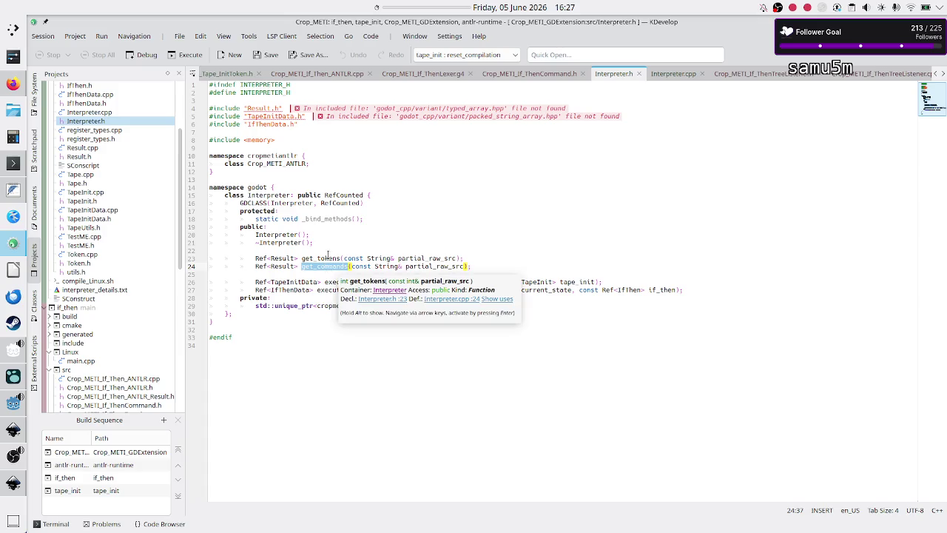
pyautogui.doubleClick(327, 258)
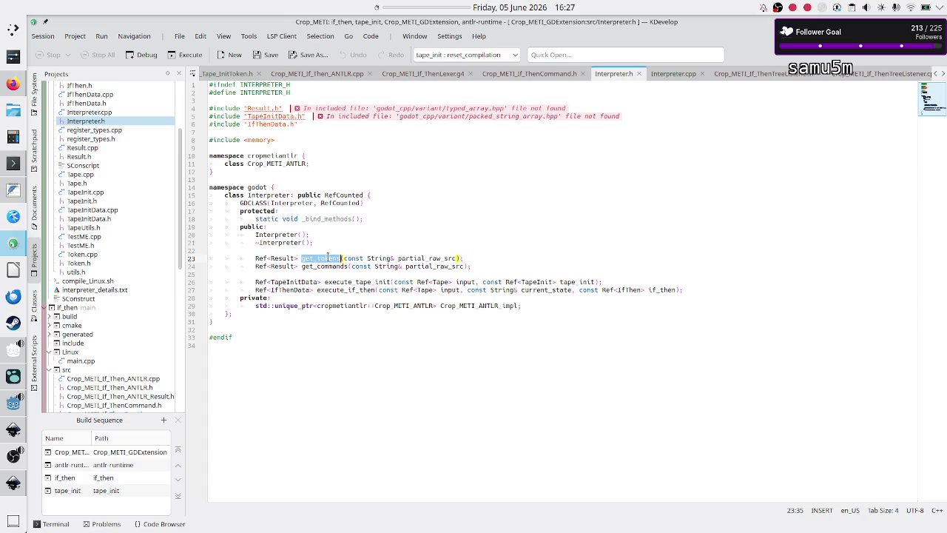
pyautogui.doubleClick(321, 268)
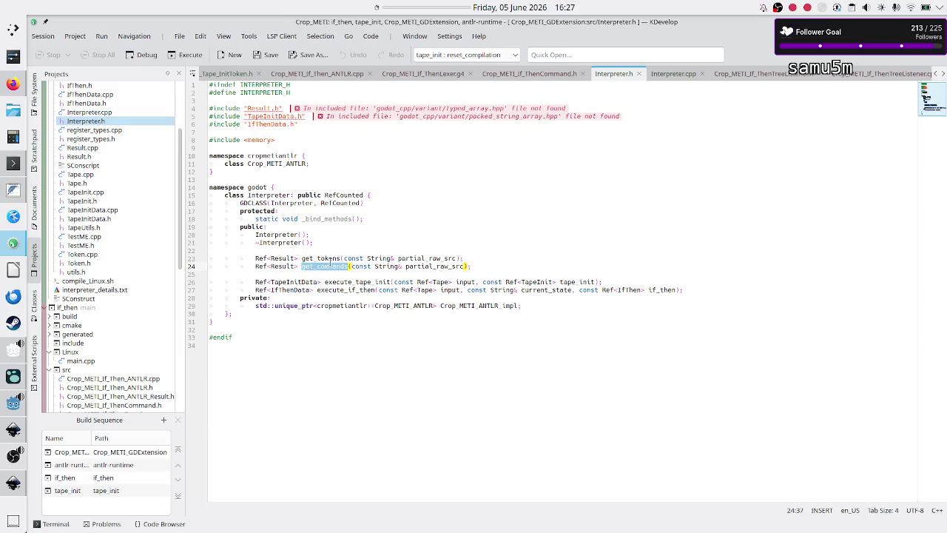
pyautogui.doubleClick(331, 258)
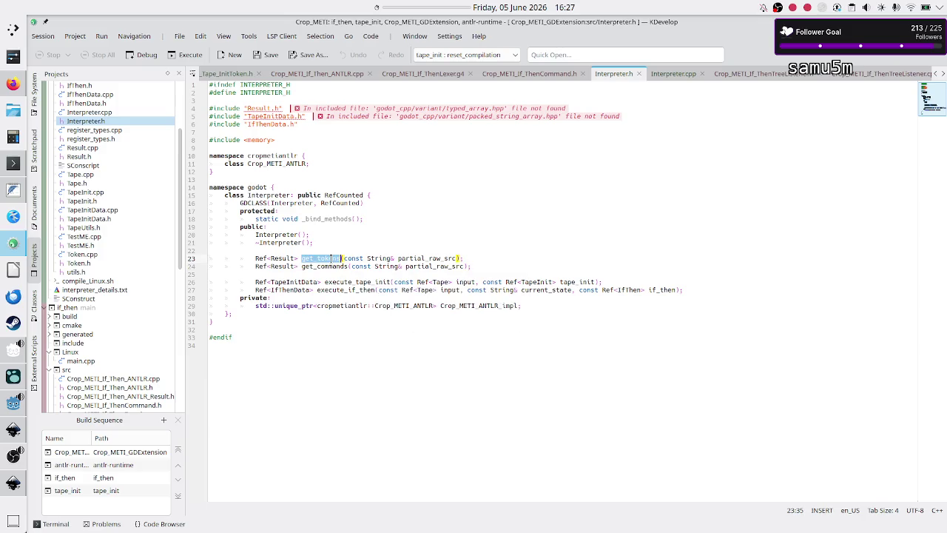
pyautogui.doubleClick(323, 264)
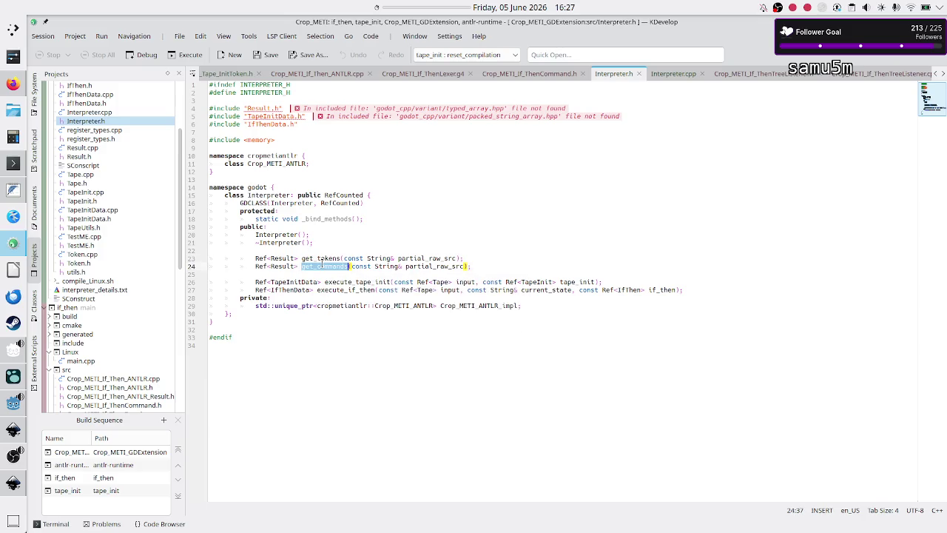
pyautogui.moveTo(489, 266); pyautogui.dragTo(222, 251)
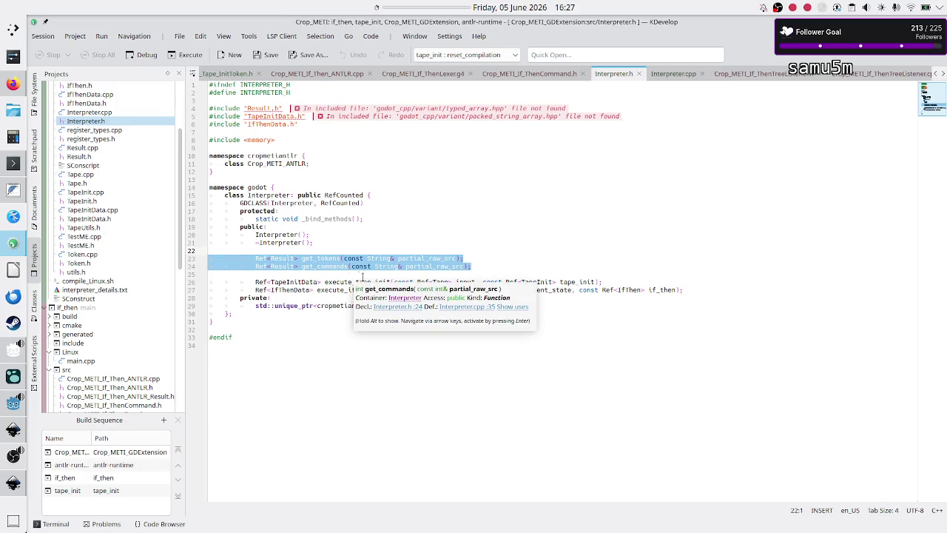
pyautogui.click(366, 282)
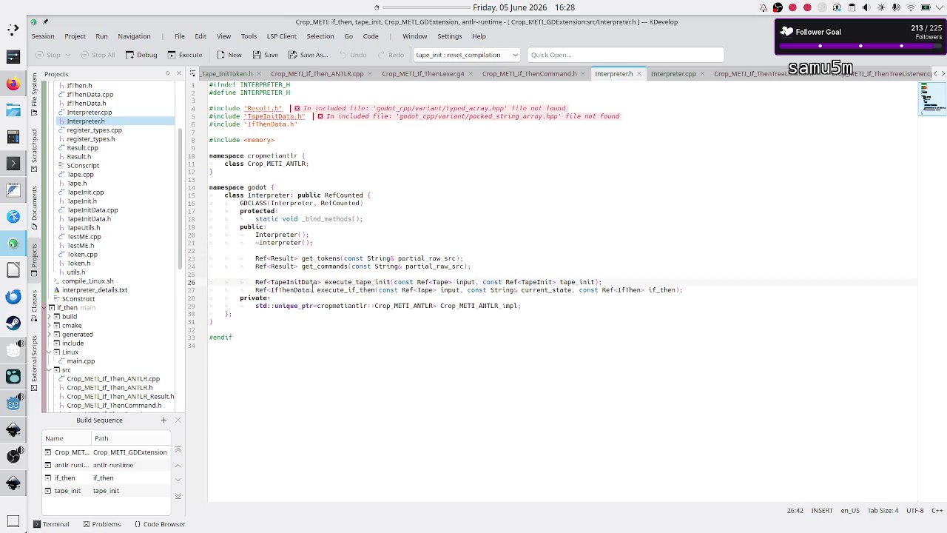
pyautogui.doubleClick(346, 282)
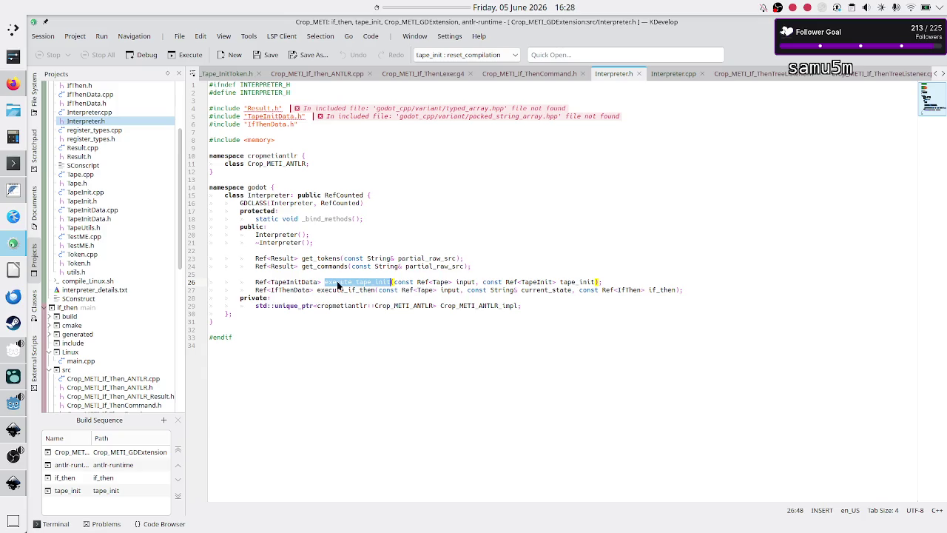
pyautogui.doubleClick(356, 290)
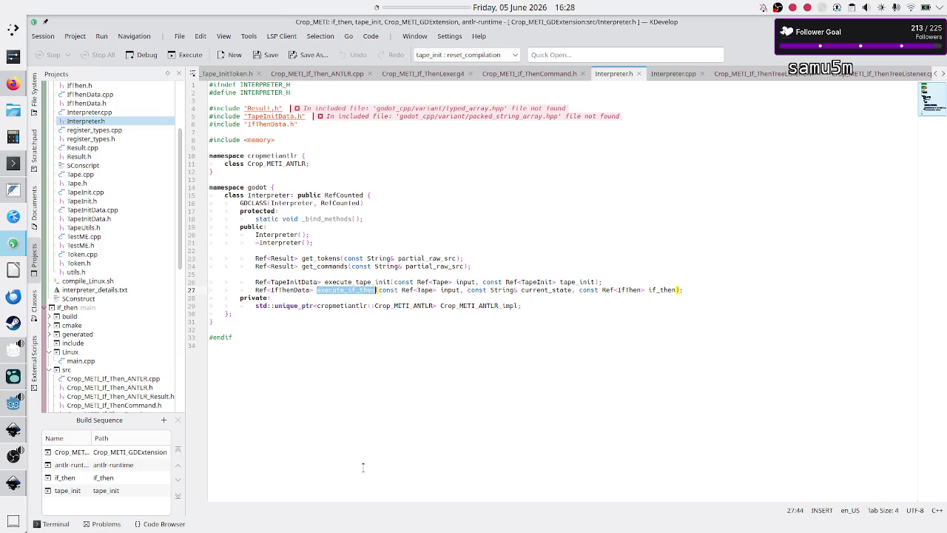
pyautogui.hotkey('alt', 'Tab')
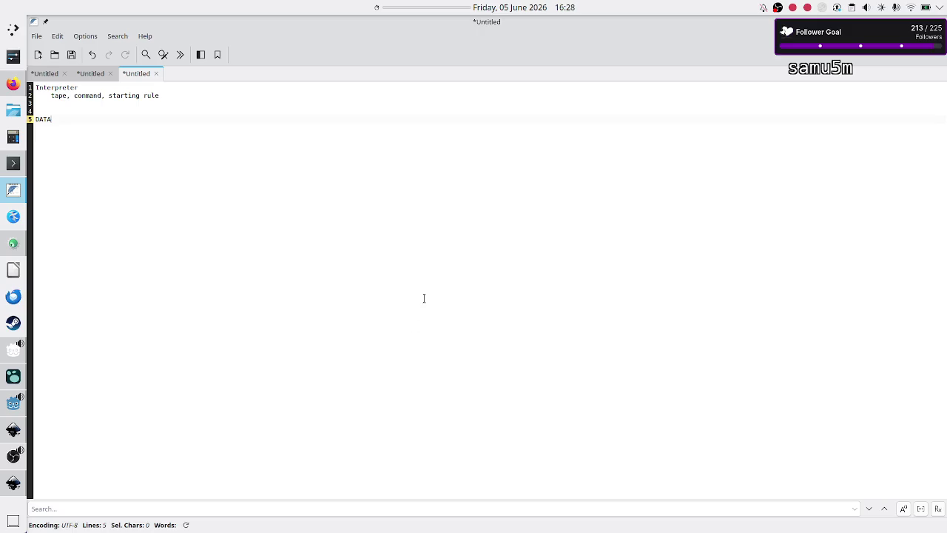
# Step: Delete DATA and rewrite the note as func execute_command(tape, command, starting rule)
pyautogui.press('BackSpace')
pyautogui.press('BackSpace')
pyautogui.press('BackSpace')
pyautogui.press('BackSpace')
pyautogui.press('Up')
pyautogui.press('Return')
pyautogui.press('BackSpace')
pyautogui.press('Return')
pyautogui.press('Return')
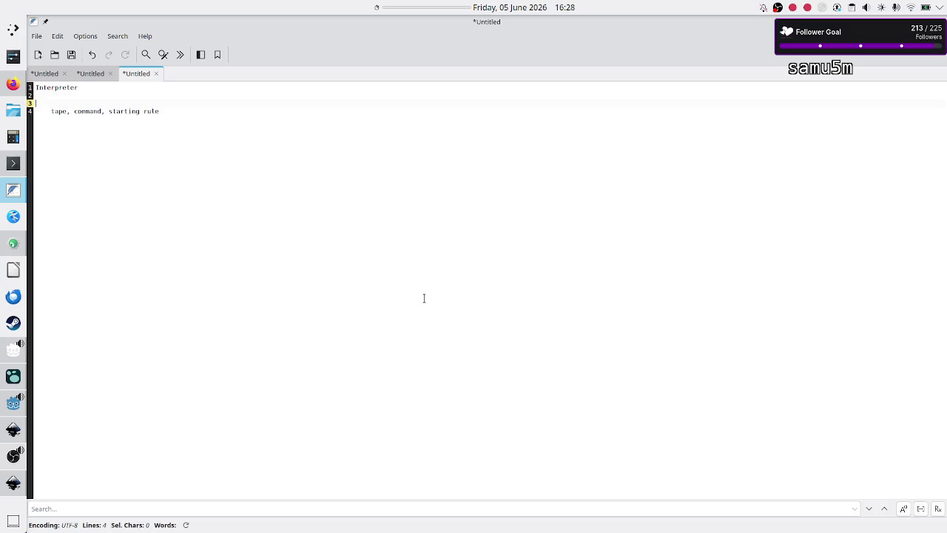
pyautogui.write('func execute_')
pyautogui.write('command')
pyautogui.press('BackSpace')
pyautogui.press('BackSpace')
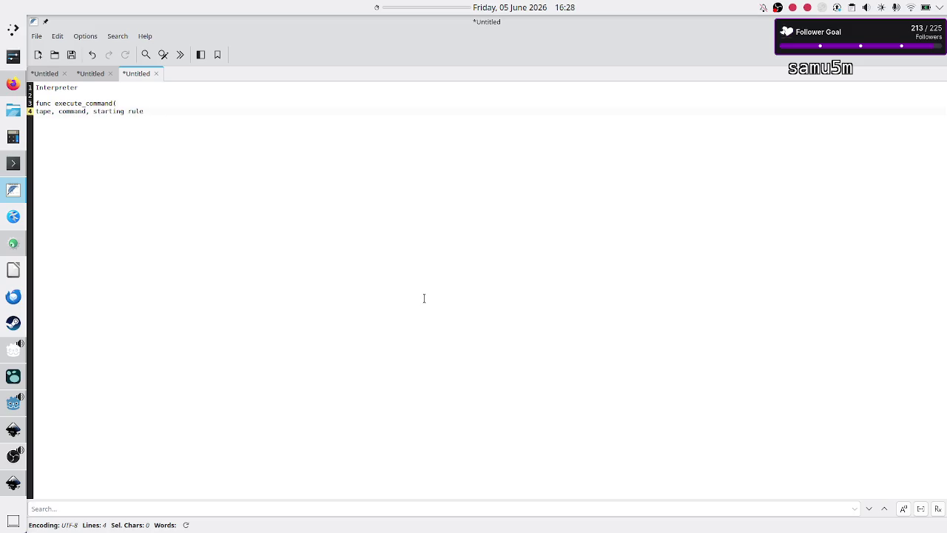
pyautogui.write(')')
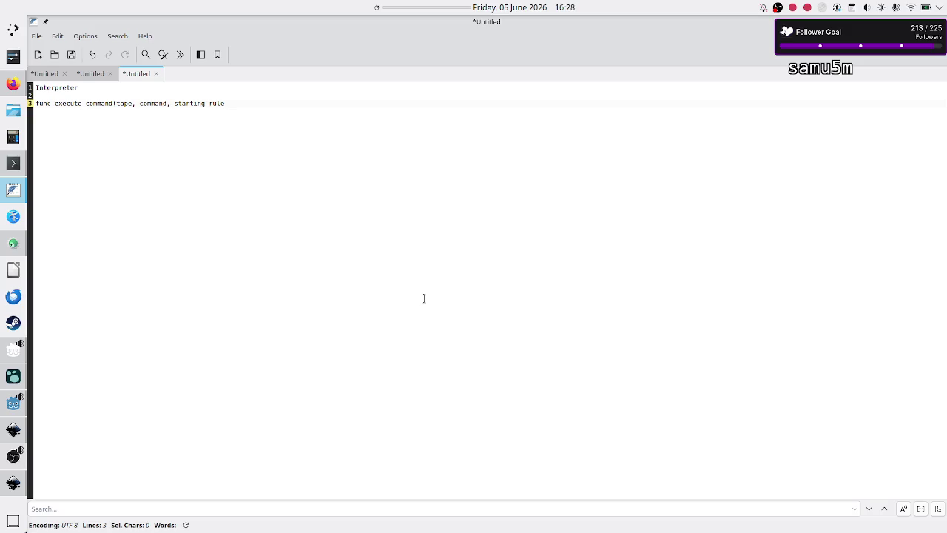
# Step: Copy the execute_command signature line and return to KDevelop
pyautogui.press('Up')
pyautogui.press('Down')
pyautogui.hotkey('shift', 'End')
pyautogui.hotkey('shift', 'Left')
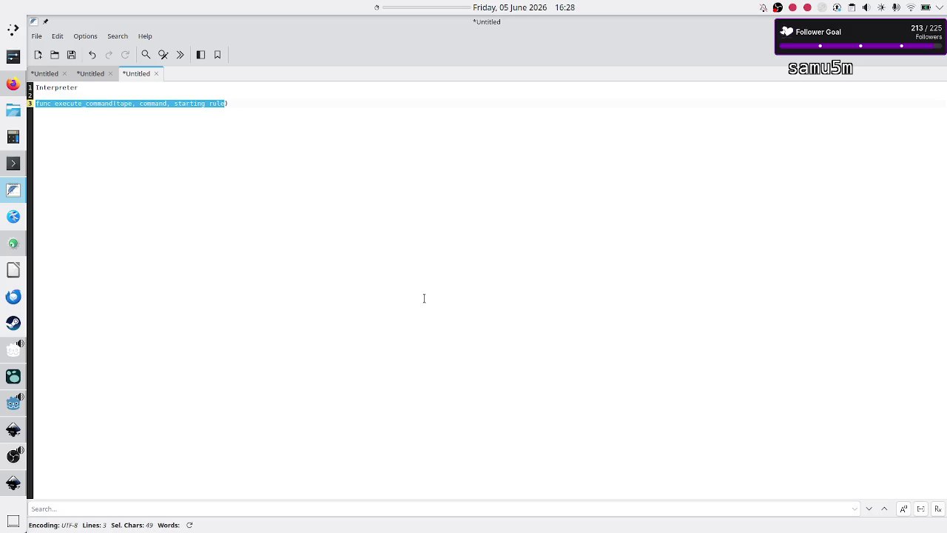
pyautogui.hotkey('shift', 'Right')
pyautogui.press('End')
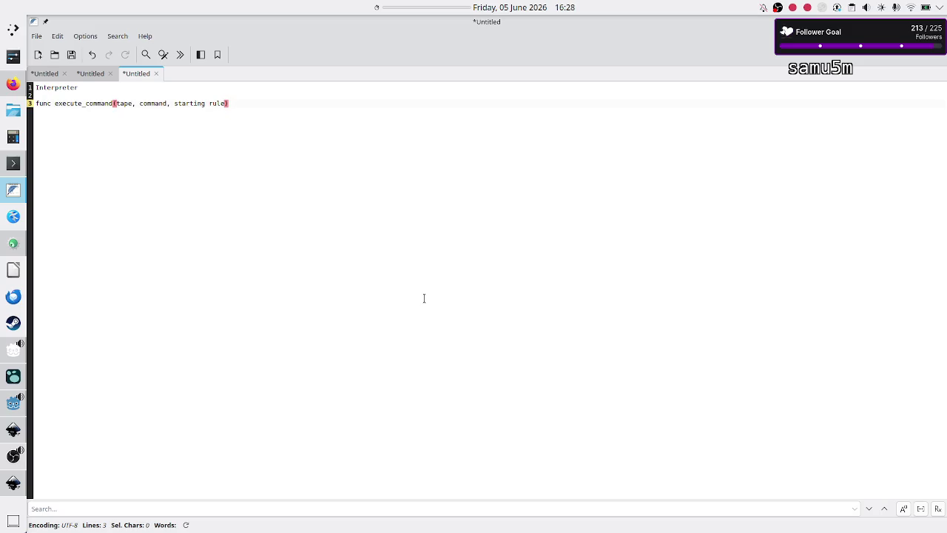
pyautogui.hotkey('alt', 'Tab')
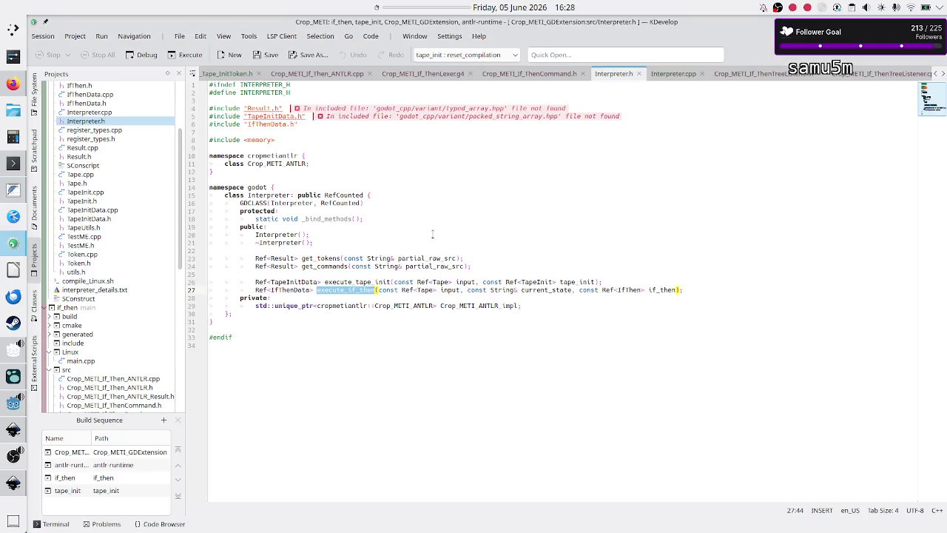
# Step: Add func execute_command(tape, command, starting rule) on line 3 of Godot's Interpreter.gd
pyautogui.click(379, 358)
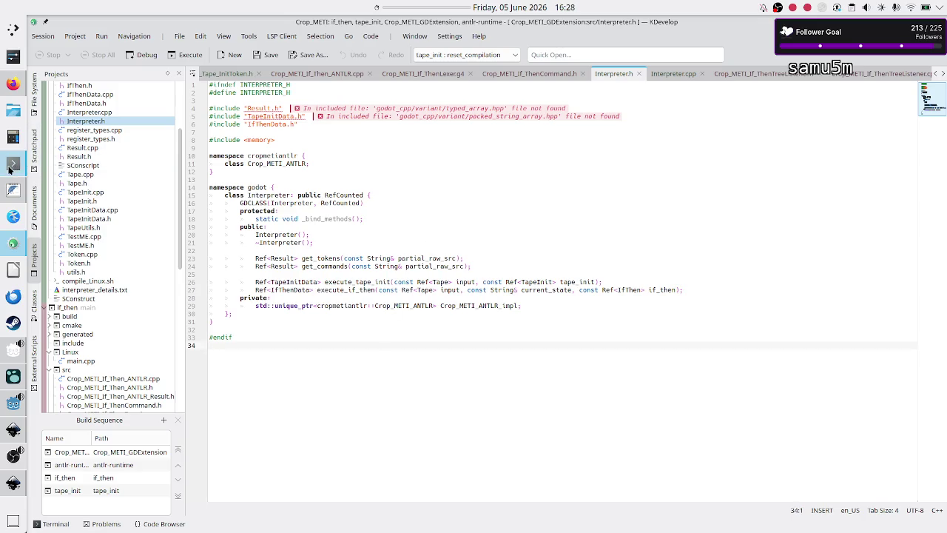
pyautogui.moveTo(9, 169)
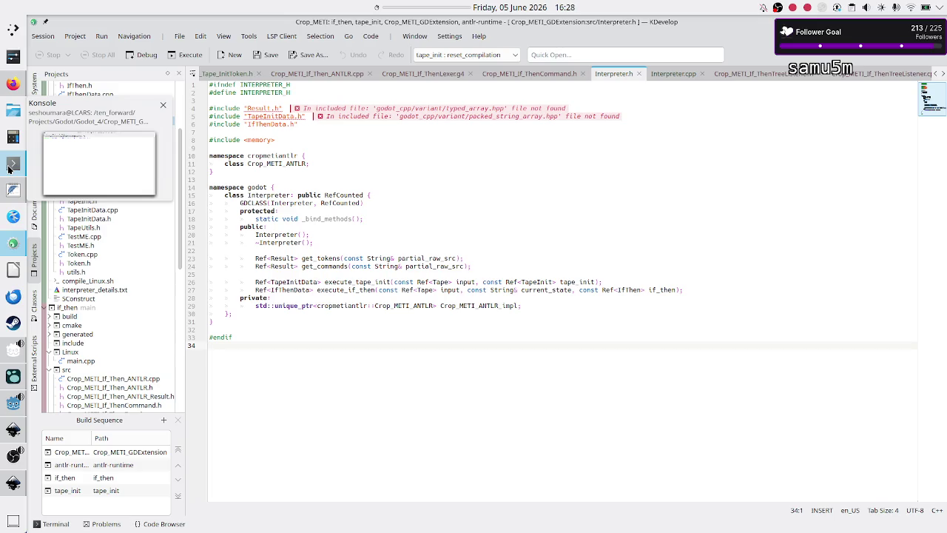
pyautogui.click(14, 403)
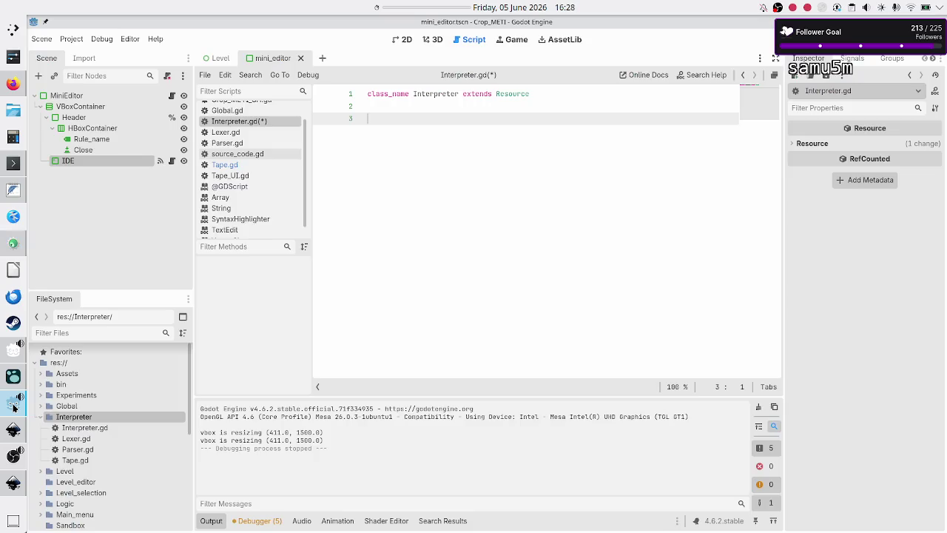
pyautogui.write('func execute_command(tape, command, starting rule)')
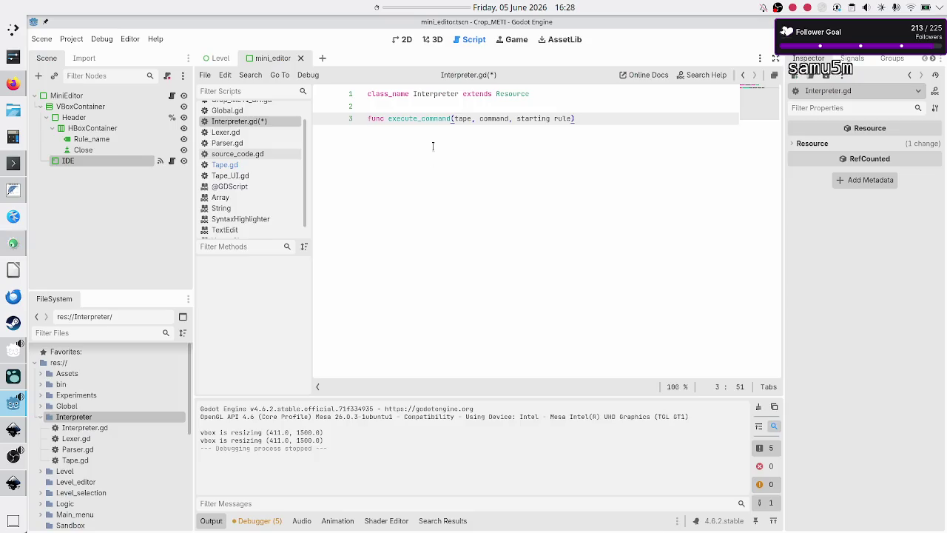
pyautogui.hotkey('alt', 'Tab')
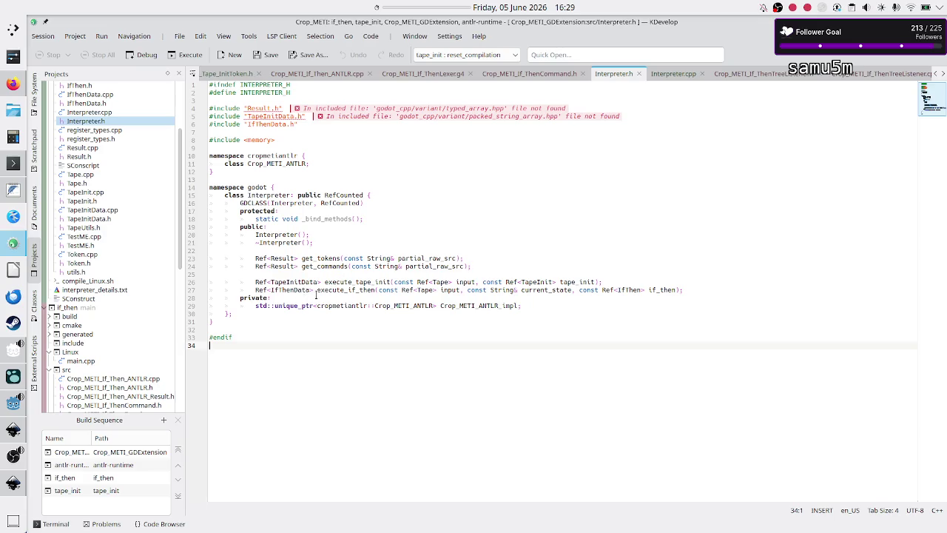
pyautogui.doubleClick(286, 290)
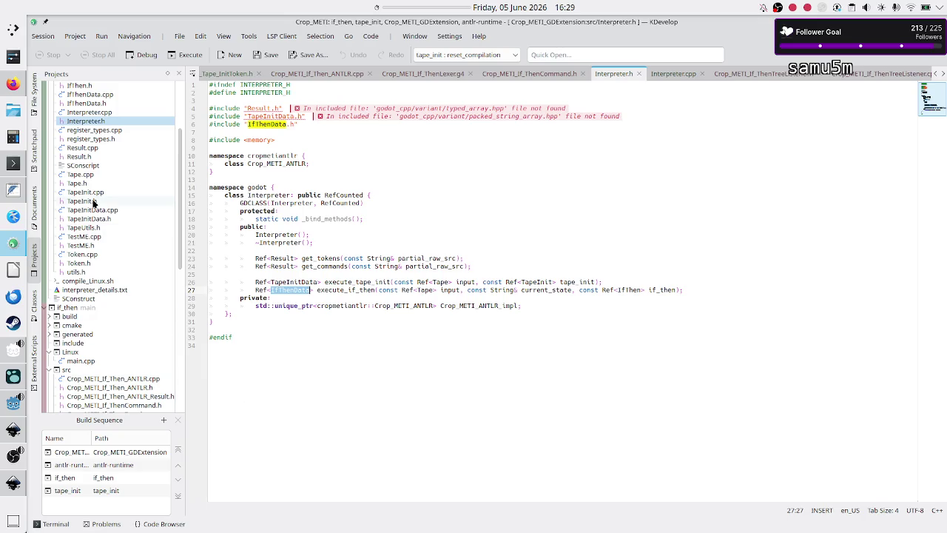
pyautogui.scroll(3, 99, 161)
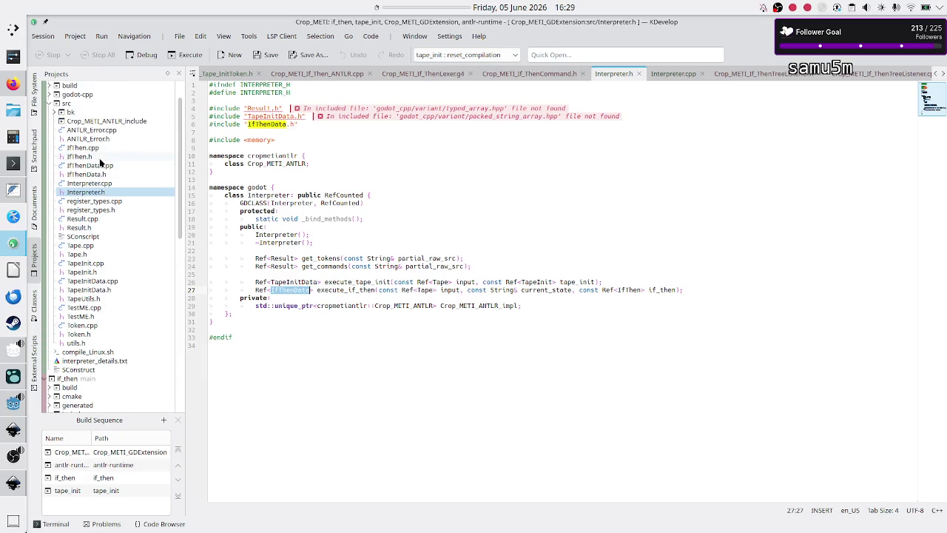
pyautogui.click(93, 166)
pyautogui.doubleClick(93, 165)
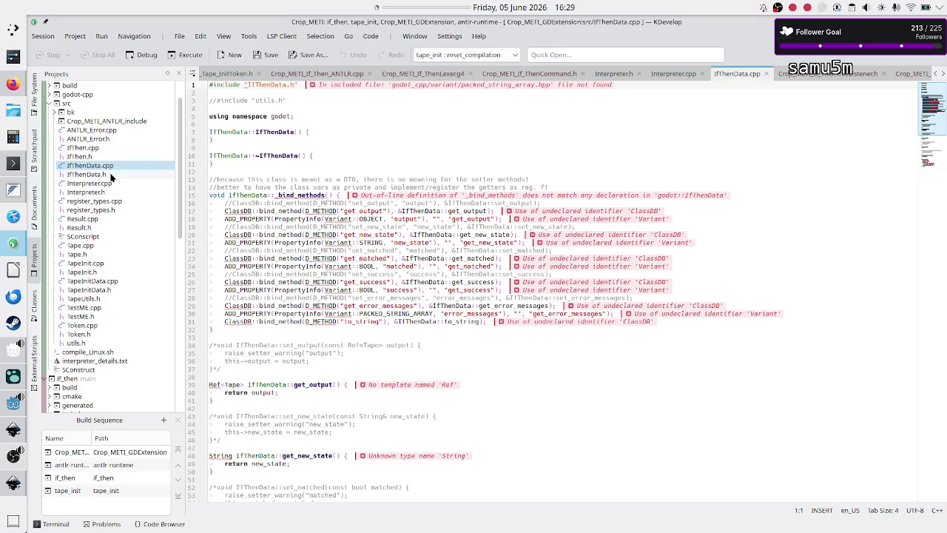
pyautogui.click(110, 174)
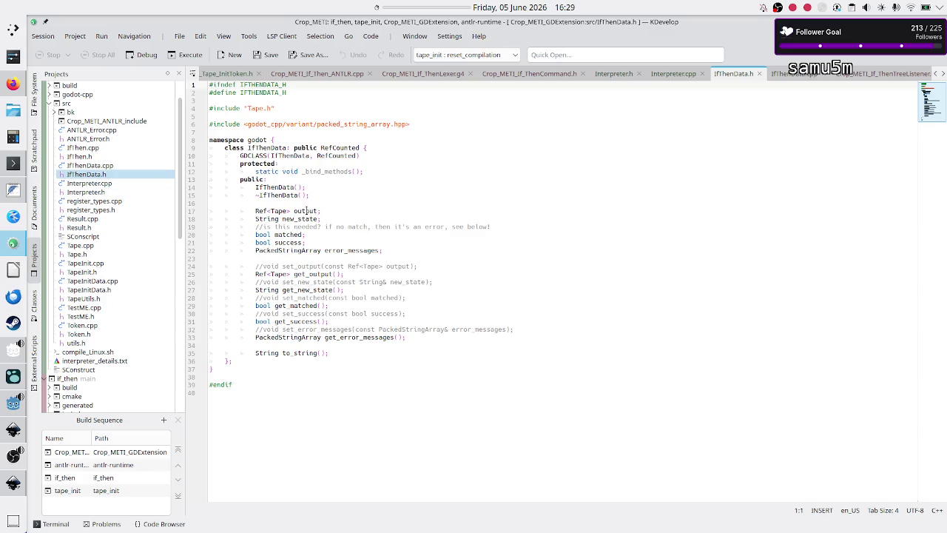
pyautogui.moveTo(304, 211)
pyautogui.doubleClick(280, 211)
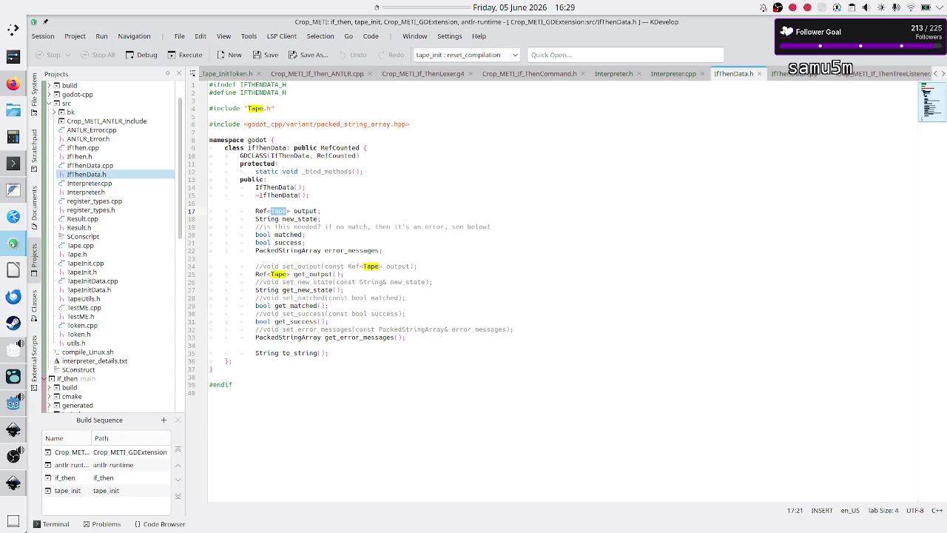
pyautogui.press('Down')
pyautogui.moveTo(281, 219); pyautogui.dragTo(309, 219)
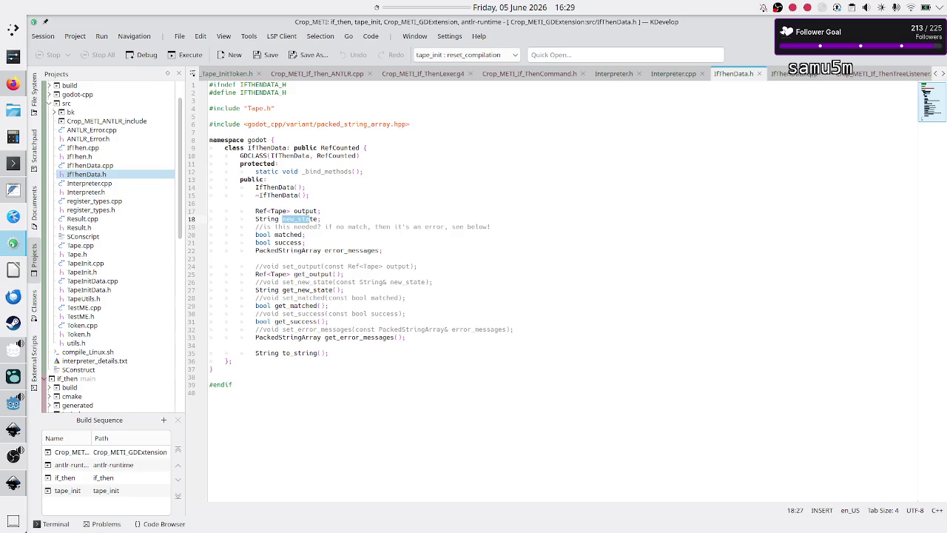
pyautogui.press('Down')
pyautogui.press('Down')
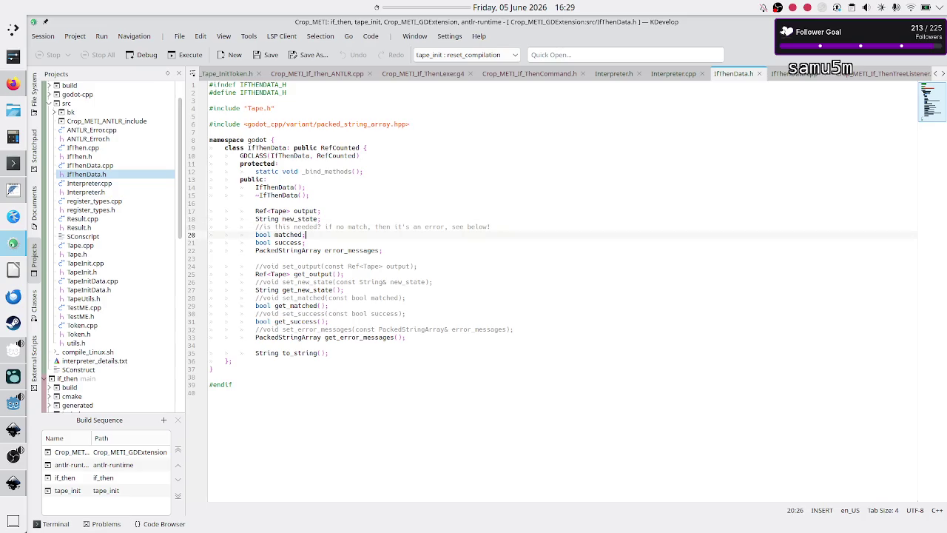
pyautogui.hotkey('shift', 'Left')
pyautogui.hotkey('shift', 'Left')
pyautogui.hotkey('shift', 'Left')
pyautogui.press('End')
pyautogui.press('Down')
pyautogui.press('Up')
pyautogui.press('Down')
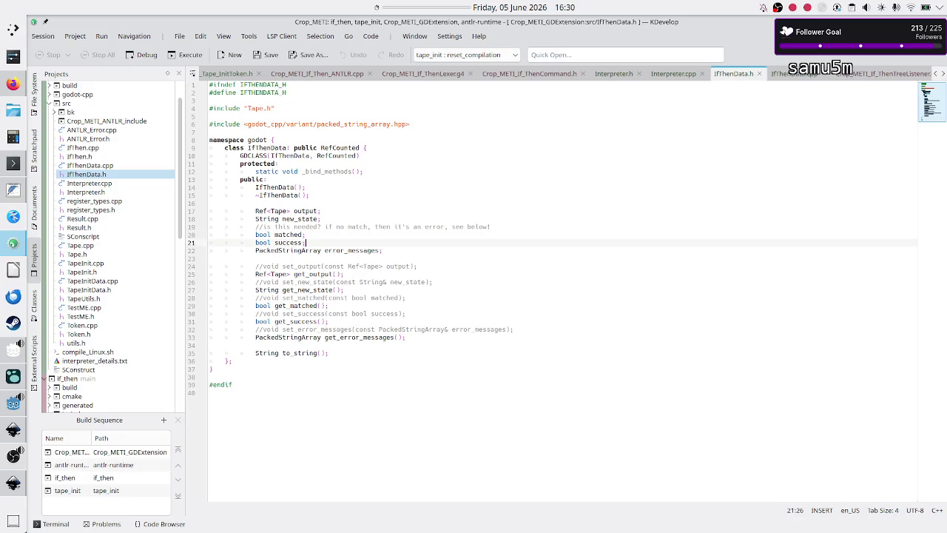
pyautogui.hotkey('shift', 'Left')
pyautogui.hotkey('shift', 'Left')
pyautogui.hotkey('shift', 'Left')
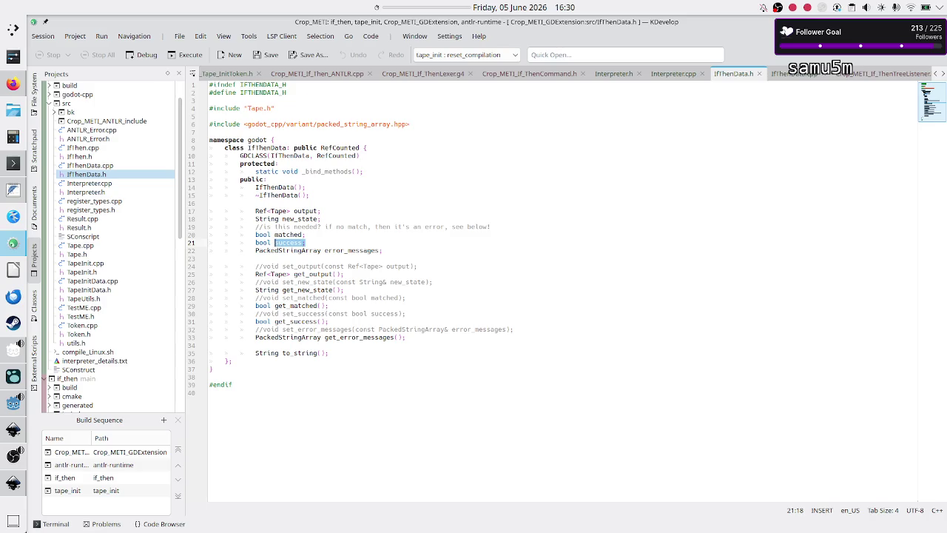
pyautogui.press('End')
pyautogui.hotkey('shift', 'Left')
pyautogui.hotkey('shift', 'Left')
pyautogui.hotkey('shift', 'Left')
pyautogui.hotkey('shift', 'Left')
pyautogui.hotkey('shift', 'Left')
pyautogui.press('Down')
pyautogui.press('Home')
pyautogui.hotkey('shift', 'End')
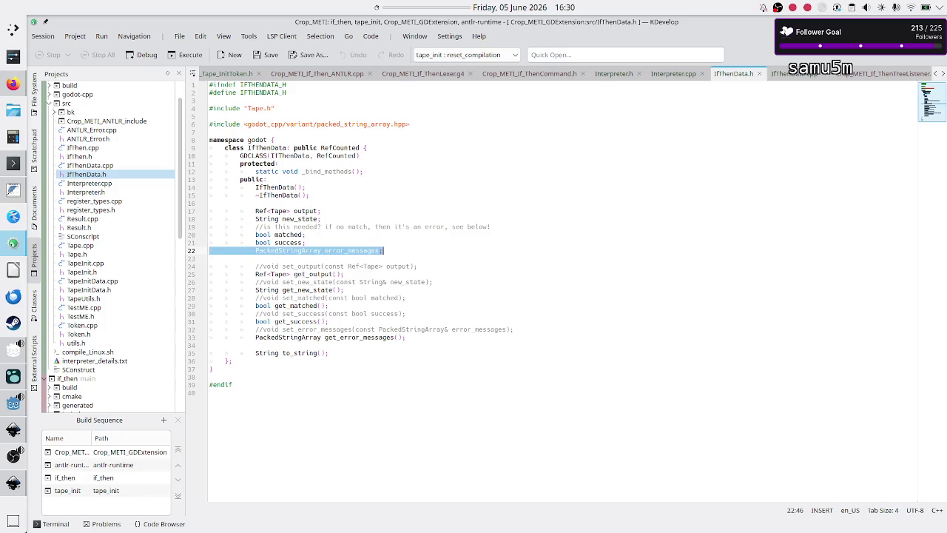
pyautogui.press('Up')
pyautogui.press('Up')
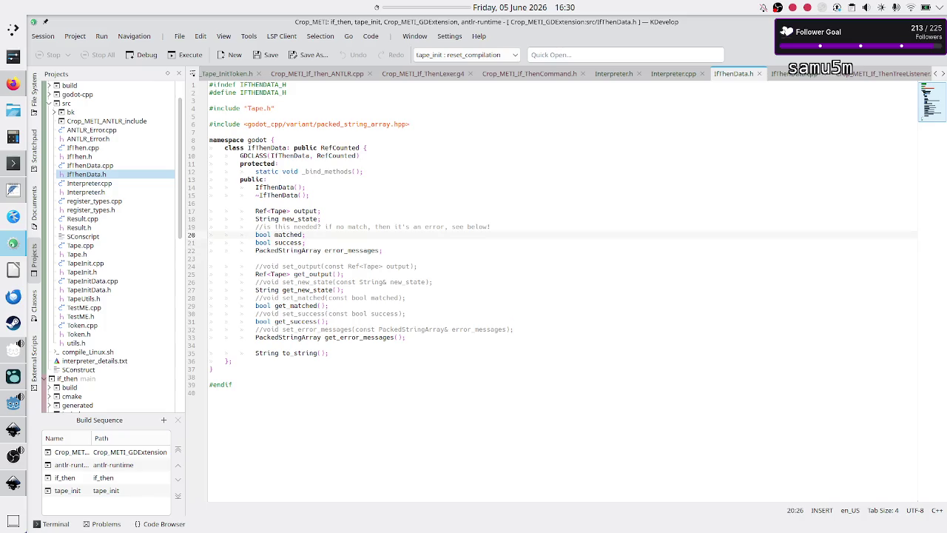
pyautogui.hotkey('shift', 'Up')
pyautogui.hotkey('shift', 'Up')
pyautogui.hotkey('shift', 'Up')
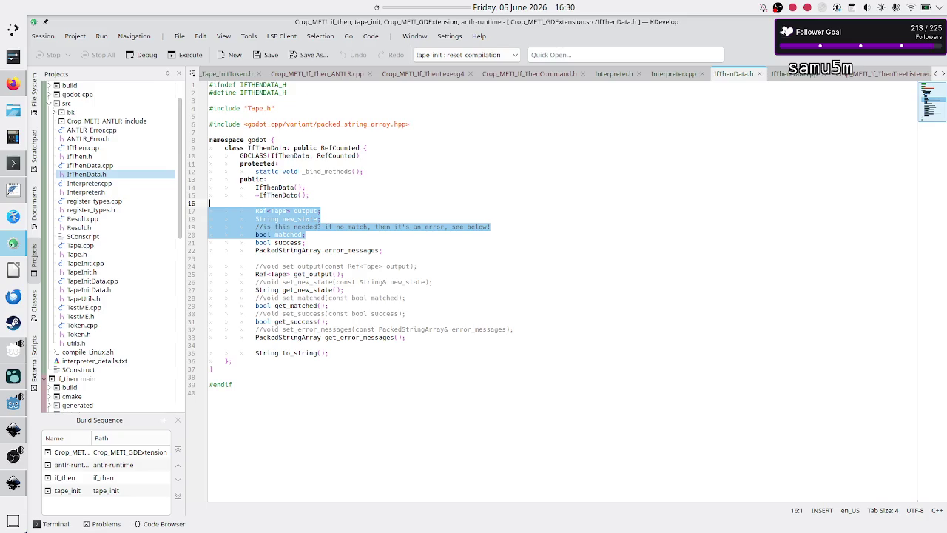
# Step: Clear the field selection in KDevelop's IfThenData header and bring Godot's Interpreter.gd forward
pyautogui.hotkey('shift', 'Down')
pyautogui.hotkey('shift', 'Up')
pyautogui.click(323, 238)
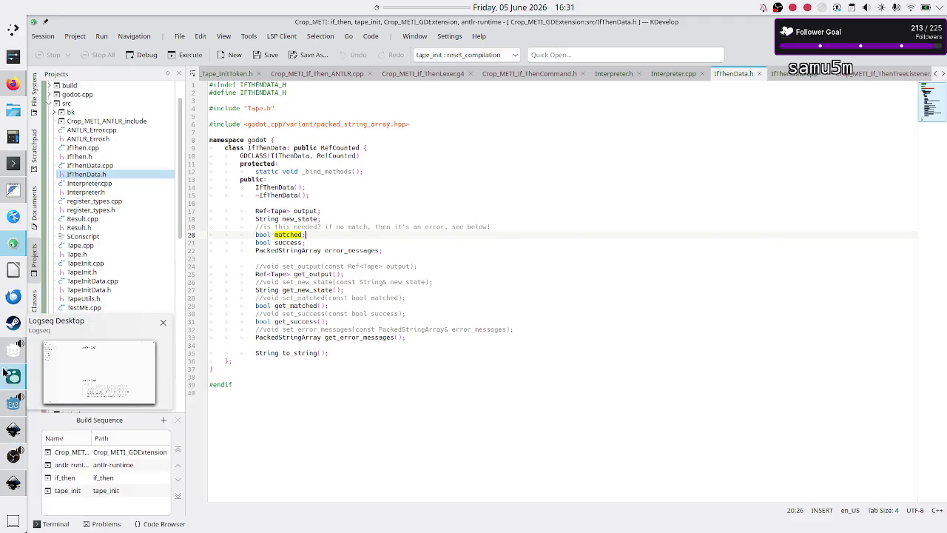
pyautogui.click(4, 397)
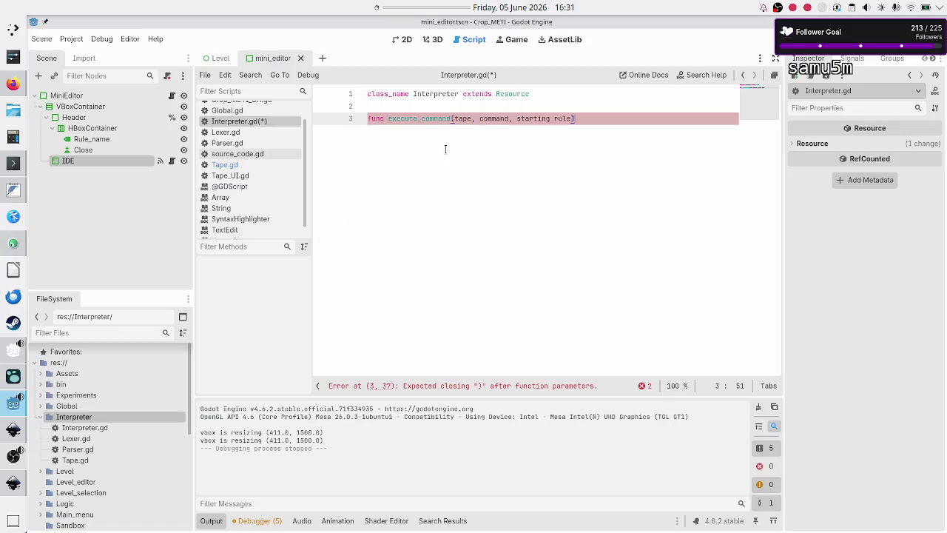
# Step: Add an indented line below the execute_command signature and start typing in its body
pyautogui.doubleClick(465, 118)
pyautogui.press('End')
pyautogui.press('Return')
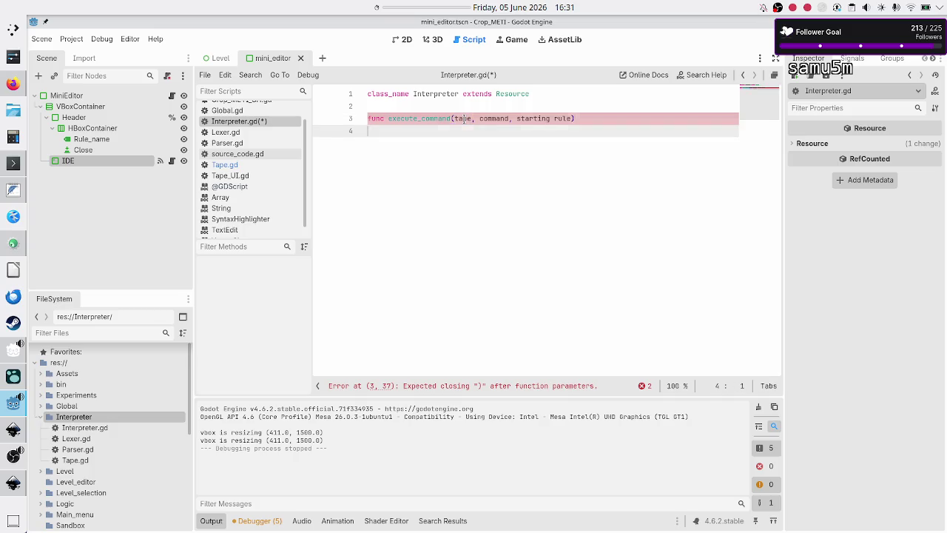
pyautogui.write('tape.')
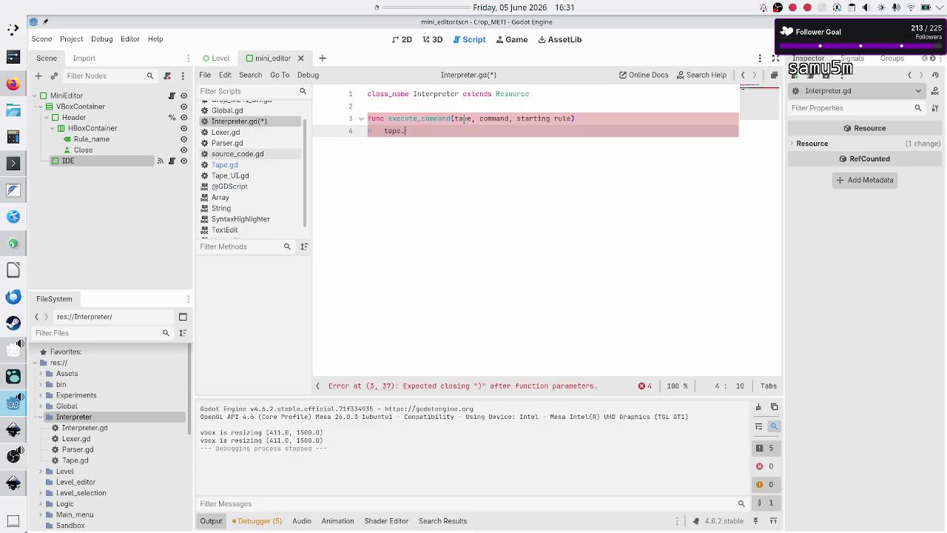
pyautogui.press('BackSpace')
pyautogui.press('BackSpace')
pyautogui.press('BackSpace')
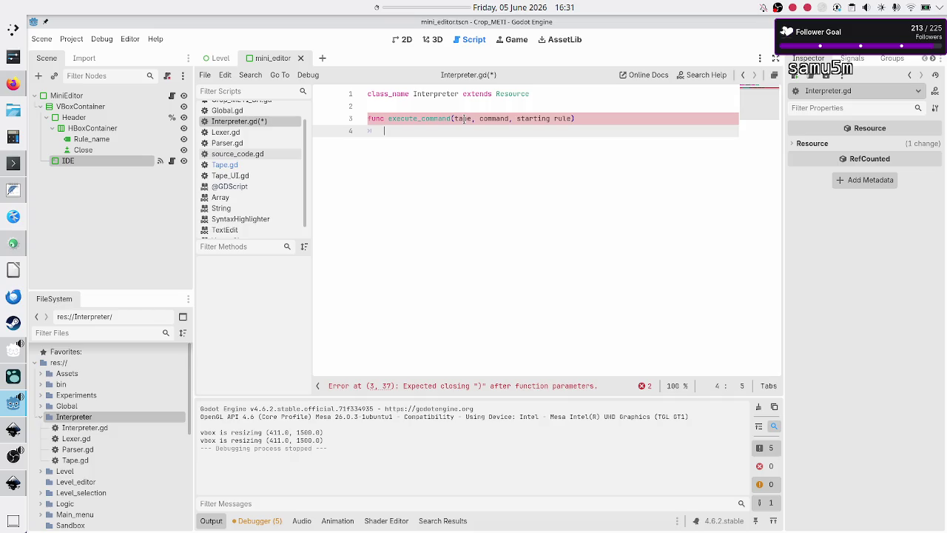
pyautogui.write('sa')
pyautogui.write('arti')
# Step: Delete 'starting' from the parameters, begin a rule = "B line, and switch to KDevelop
pyautogui.press('Up')
pyautogui.press('End')
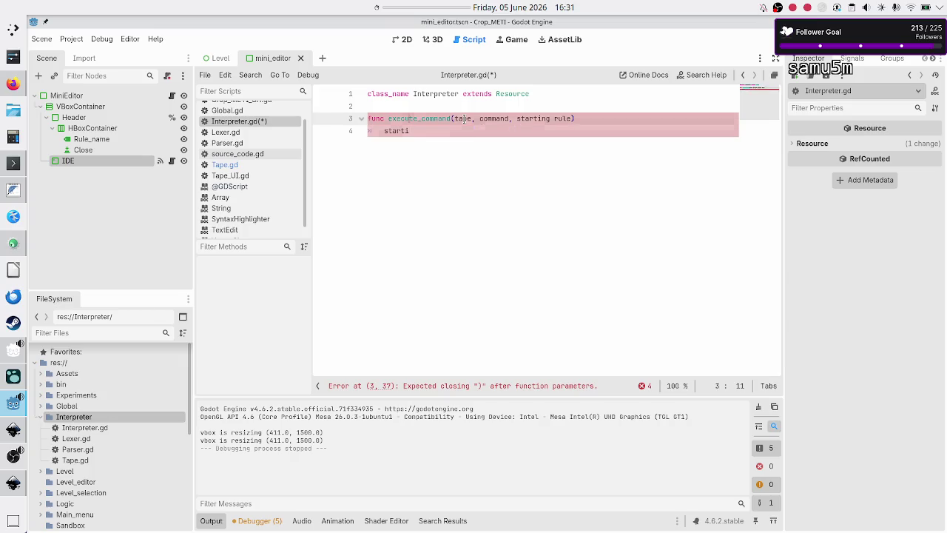
pyautogui.press('Left')
pyautogui.press('Left')
pyautogui.press('BackSpace')
pyautogui.press('BackSpace')
pyautogui.press('BackSpace')
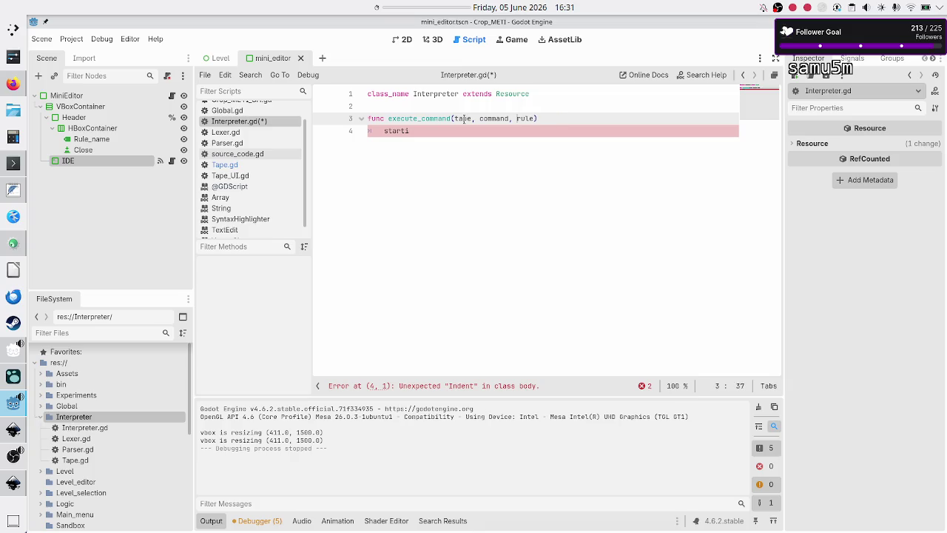
pyautogui.press('Down')
pyautogui.press('BackSpace')
pyautogui.press('BackSpace')
pyautogui.press('BackSpace')
pyautogui.write('rule = "')
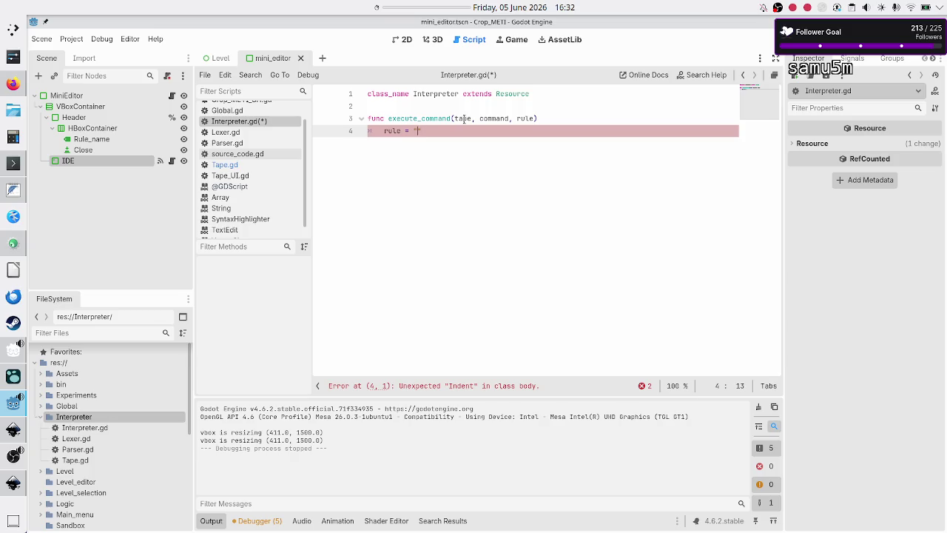
pyautogui.write('B')
pyautogui.hotkey('alt', 'Tab')
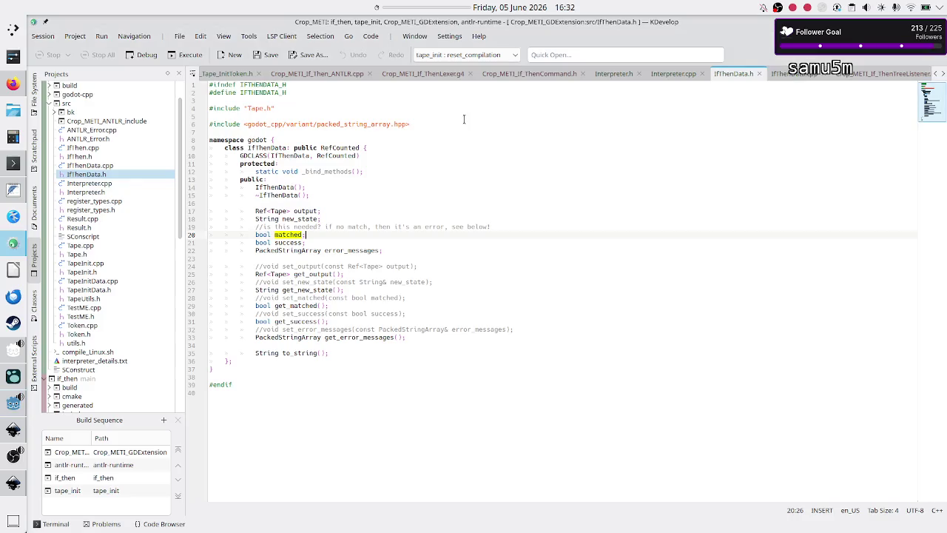
# Step: In IfThenData.h, select the output field and 'state' in new_state, then return to Godot
pyautogui.doubleClick(305, 211)
pyautogui.press('Down')
pyautogui.hotkey('shift', 'Left')
pyautogui.hotkey('shift', 'Left')
pyautogui.hotkey('shift', 'Left')
pyautogui.hotkey('shift', 'Left')
pyautogui.hotkey('alt', 'Tab')
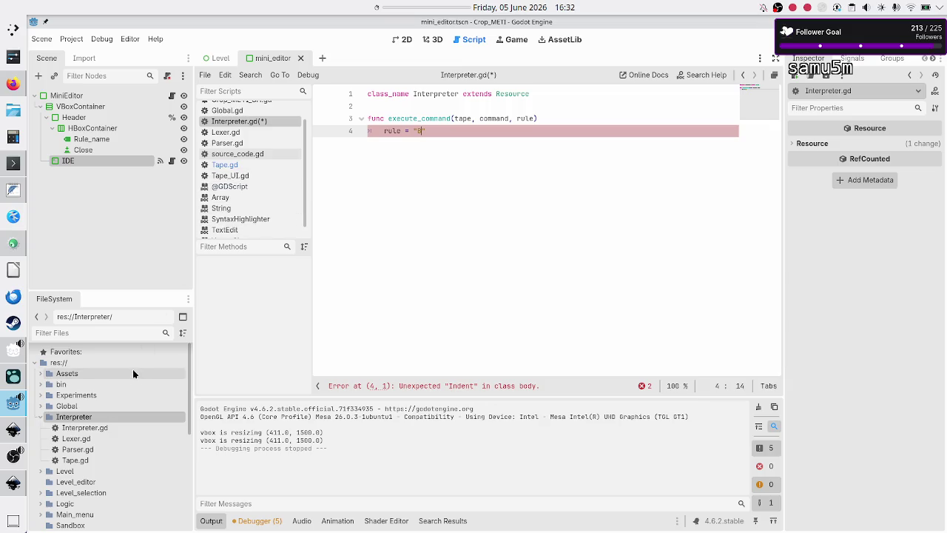
# Step: Open Tape_UI.gd and scroll through it, placing the caret on the commented tape variable at line 7
pyautogui.click(265, 177)
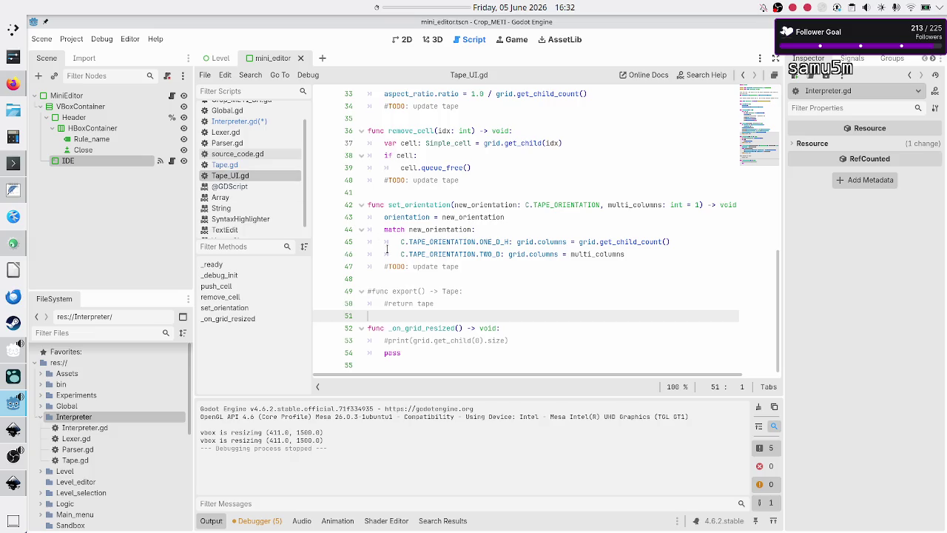
pyautogui.scroll(10, 418, 243)
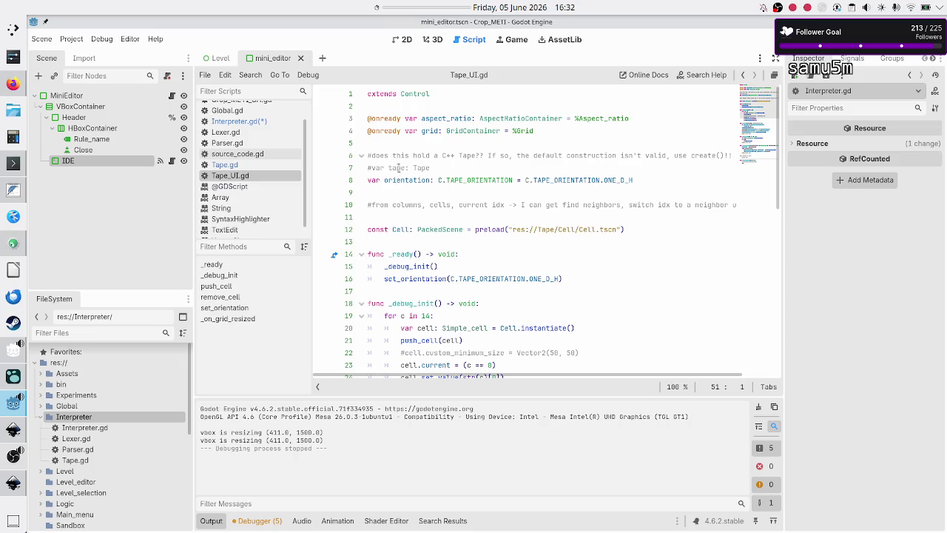
pyautogui.click(403, 167)
pyautogui.scroll(-5, 453, 219)
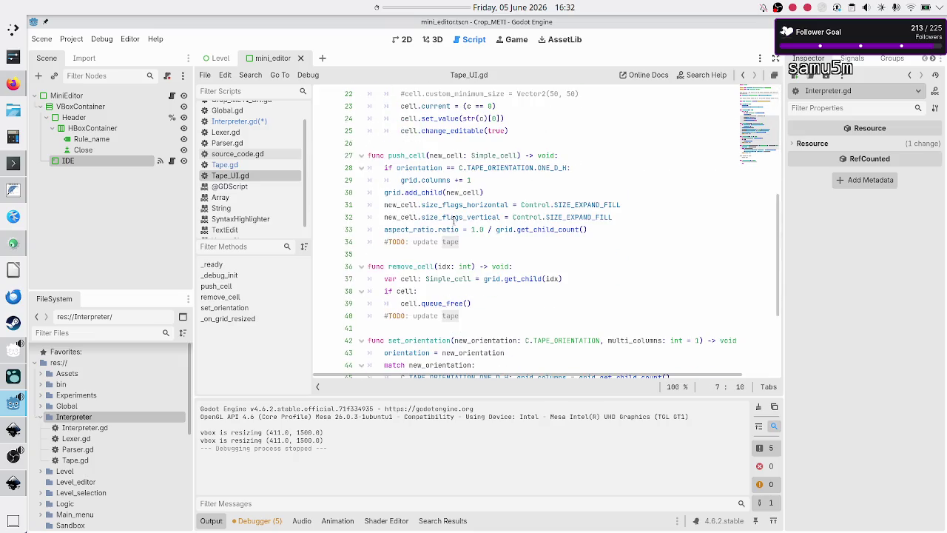
pyautogui.scroll(5, 454, 219)
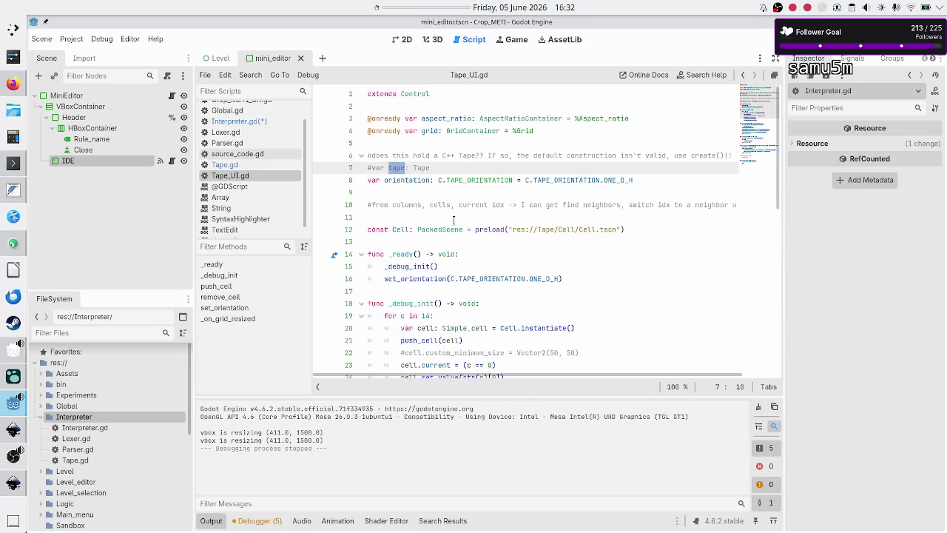
pyautogui.scroll(-2, 453, 219)
pyautogui.scroll(-2, 454, 219)
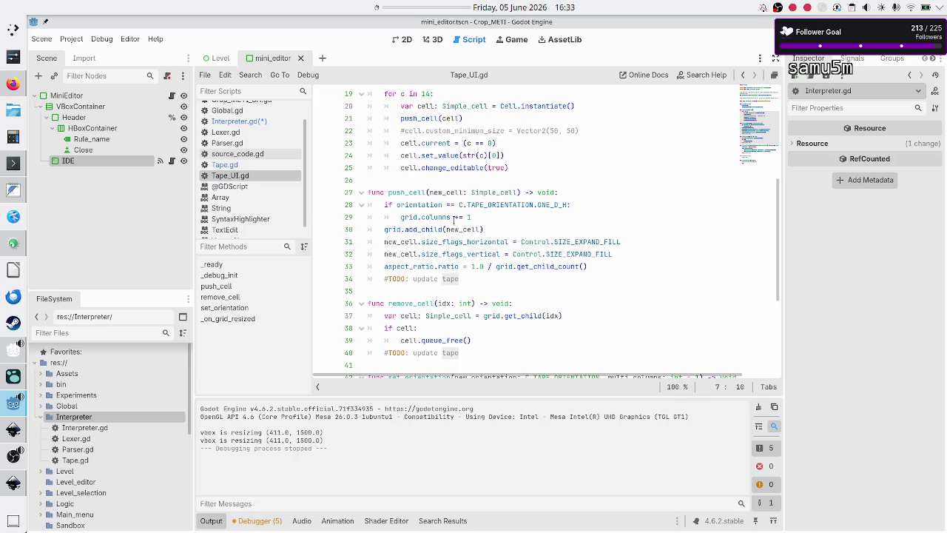
pyautogui.scroll(-5, 454, 219)
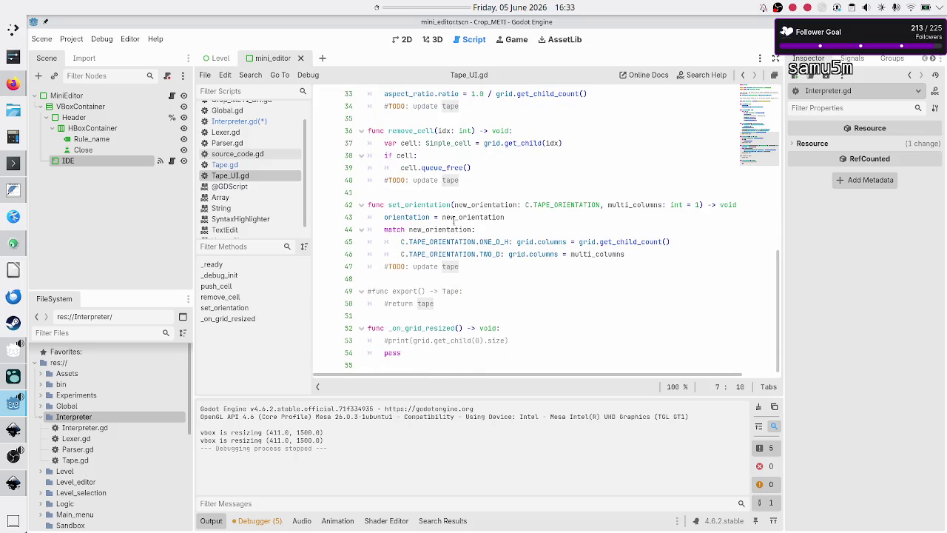
pyautogui.scroll(10, 454, 220)
pyautogui.scroll(-1, 453, 220)
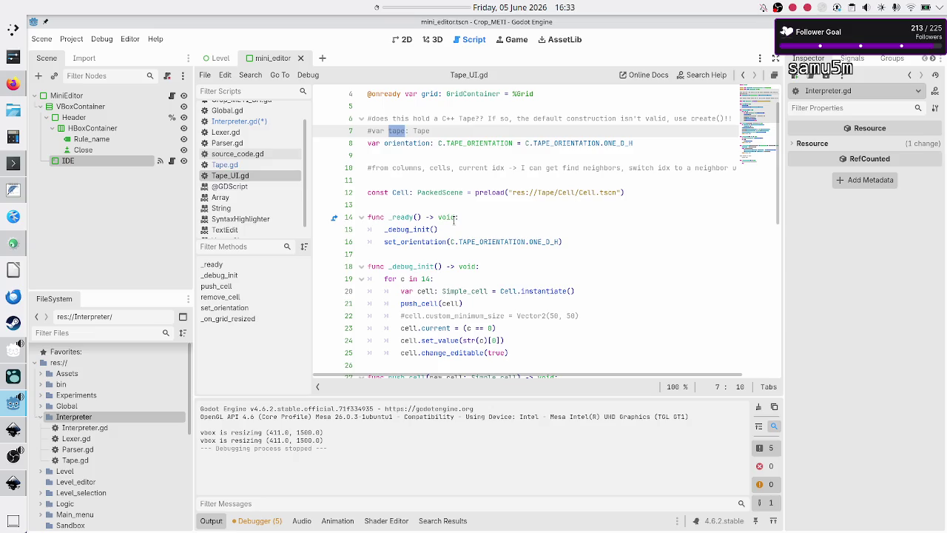
pyautogui.click(115, 332)
pyautogui.write('debug')
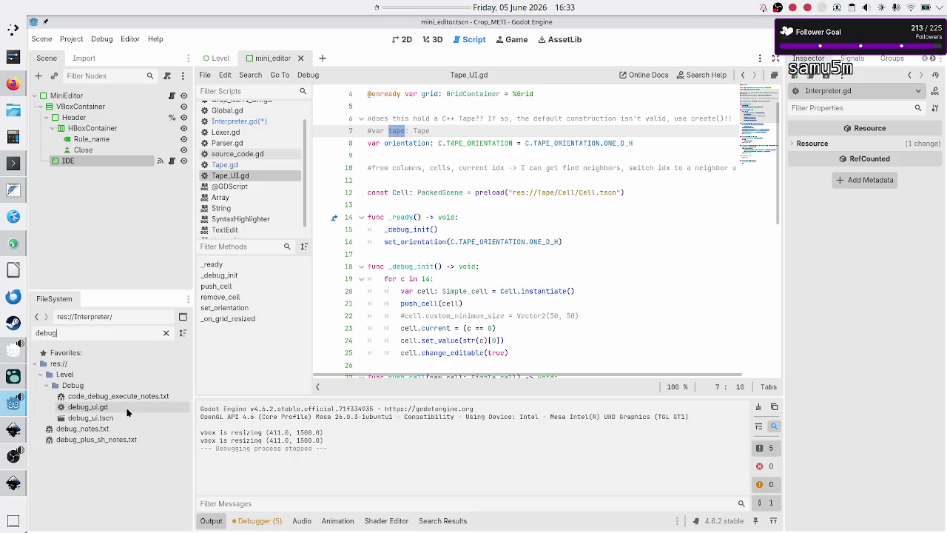
pyautogui.doubleClick(88, 407)
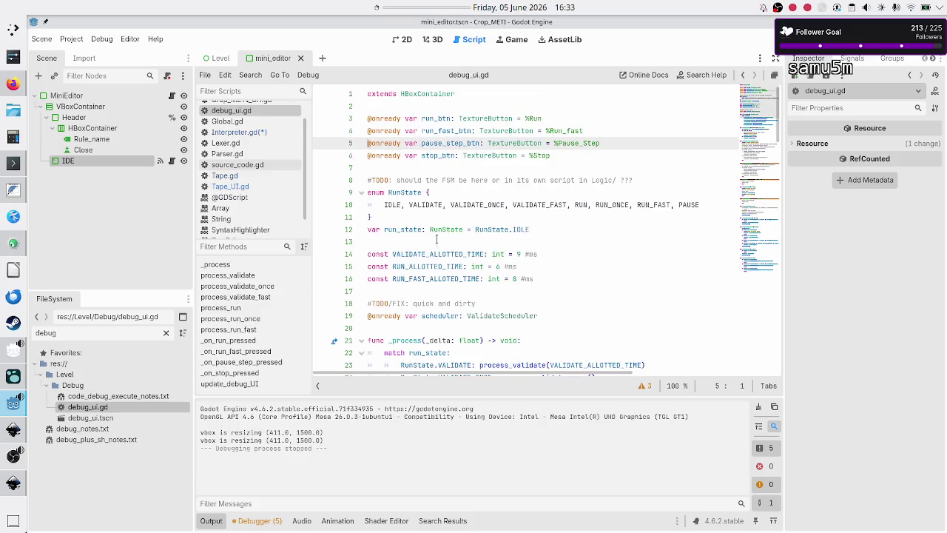
pyautogui.scroll(-3, 438, 252)
pyautogui.scroll(-3, 441, 266)
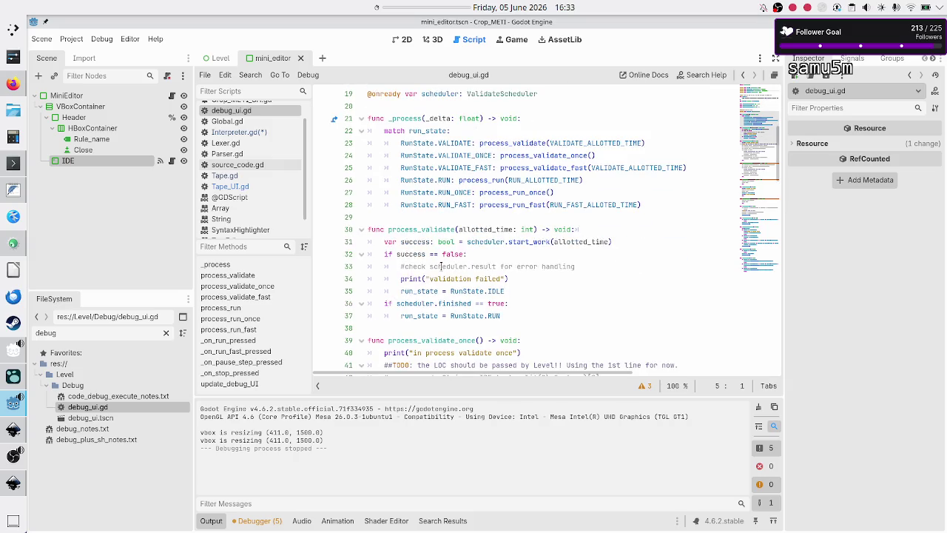
pyautogui.scroll(-2, 440, 266)
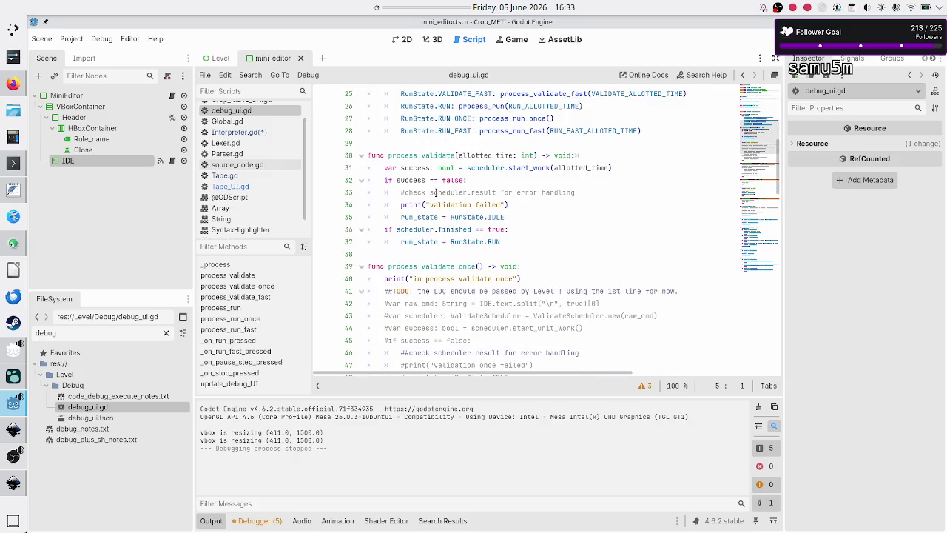
pyautogui.doubleClick(528, 168)
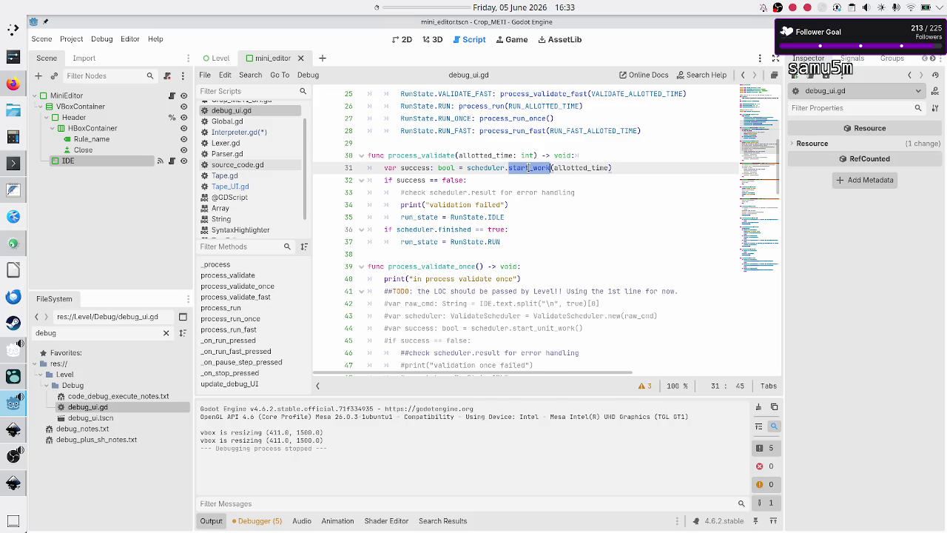
pyautogui.scroll(-3, 453, 247)
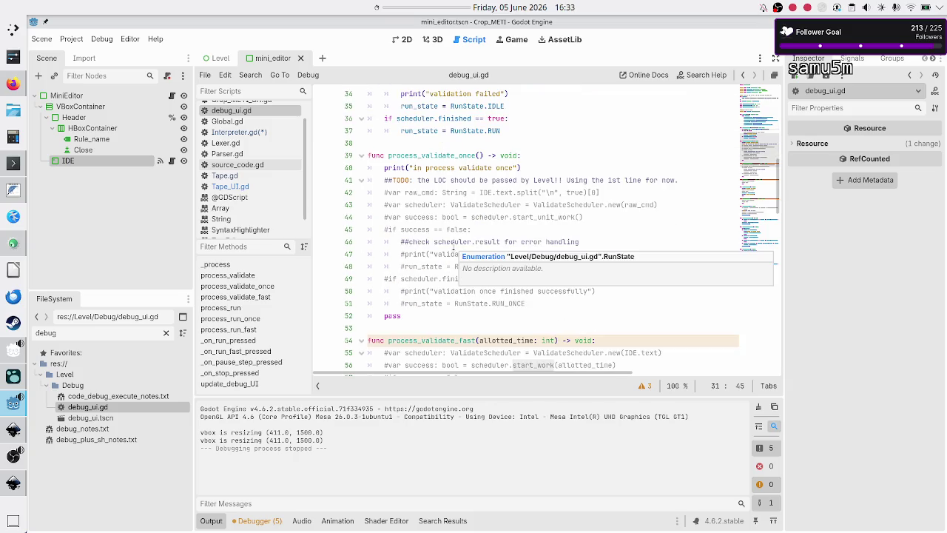
pyautogui.scroll(-5, 453, 247)
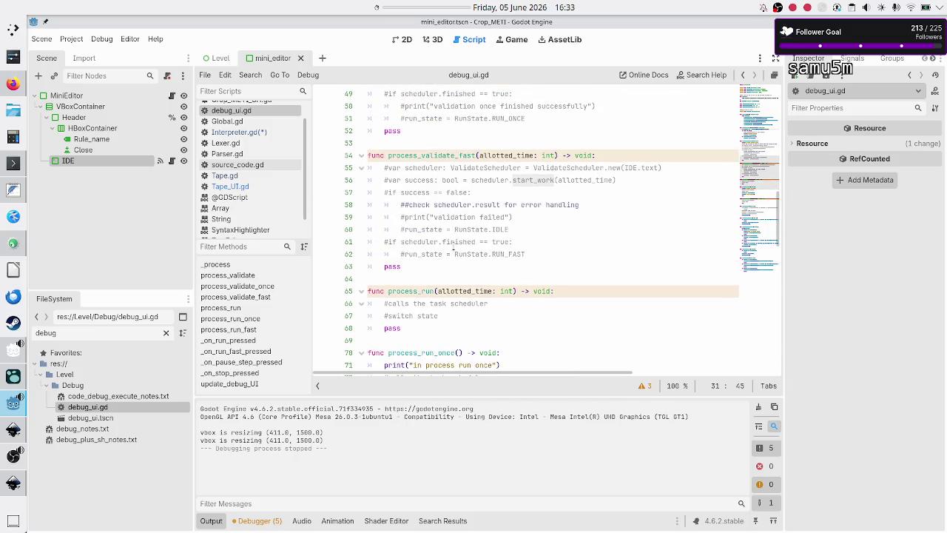
pyautogui.scroll(-3, 453, 247)
pyautogui.scroll(1, 452, 247)
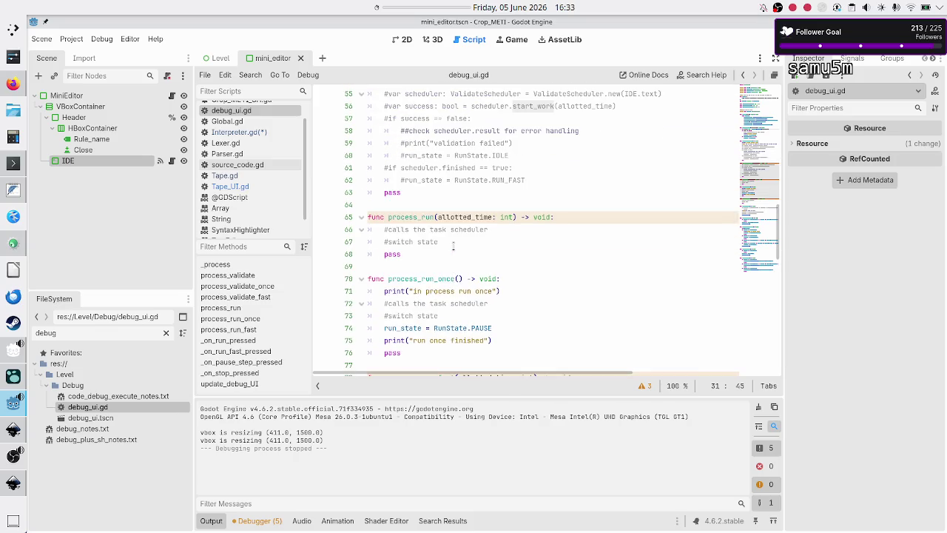
pyautogui.scroll(-2, 453, 246)
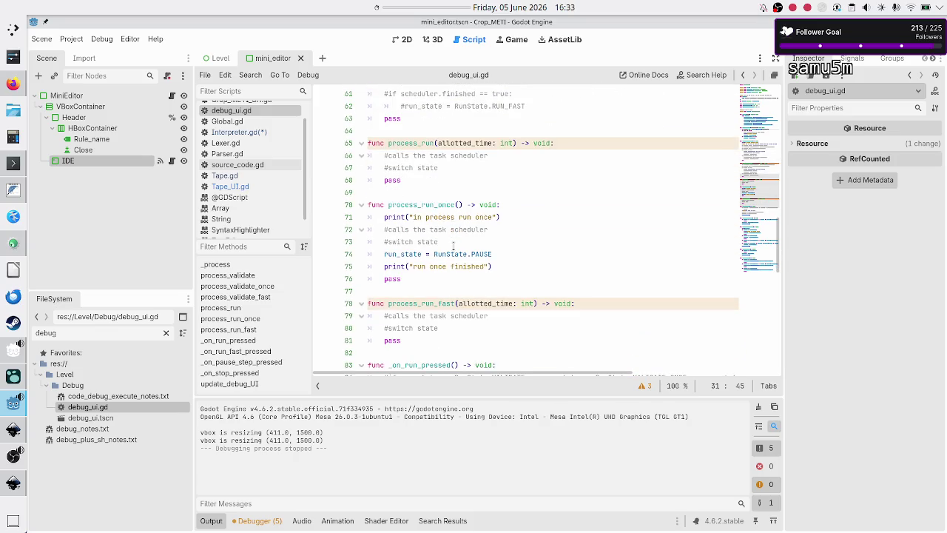
pyautogui.doubleClick(399, 254)
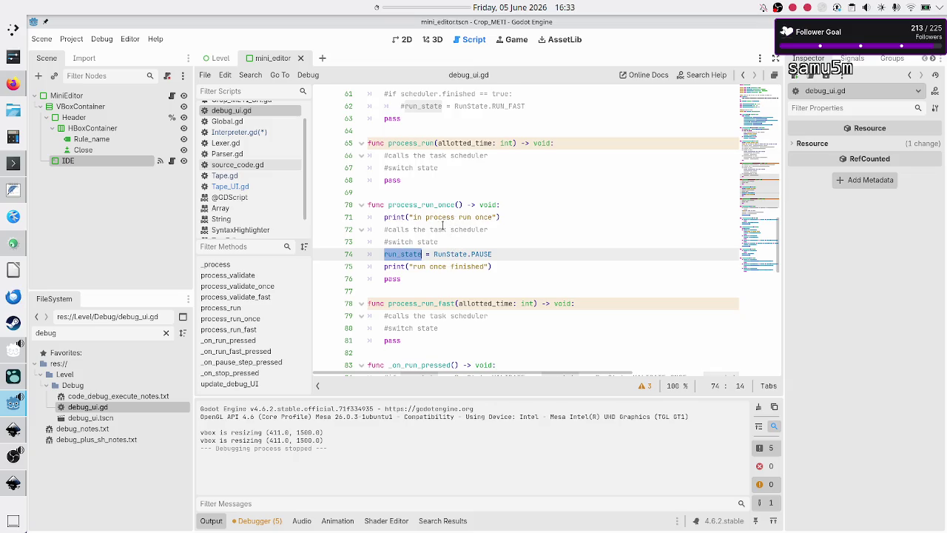
pyautogui.click(441, 229)
pyautogui.scroll(-2, 444, 233)
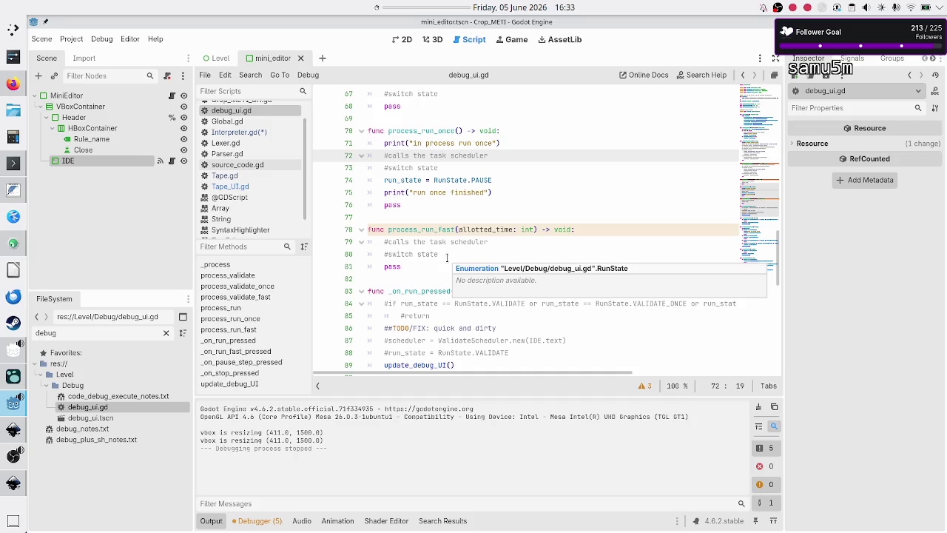
pyautogui.scroll(-2, 410, 289)
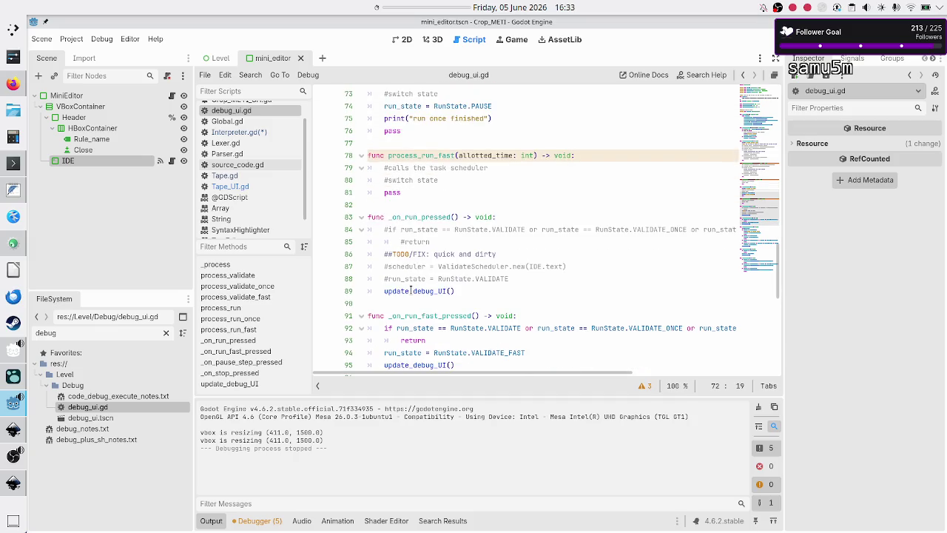
pyautogui.scroll(-1, 411, 291)
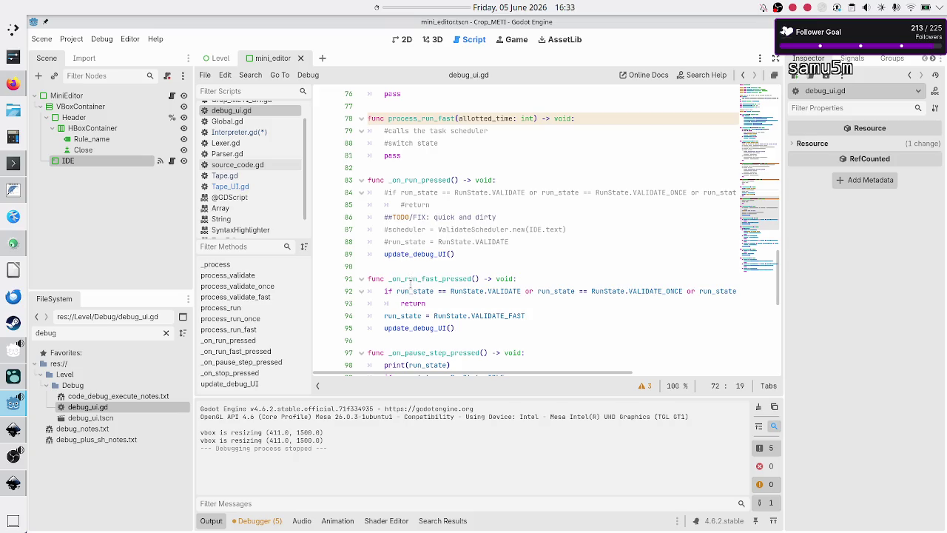
pyautogui.scroll(-2, 411, 285)
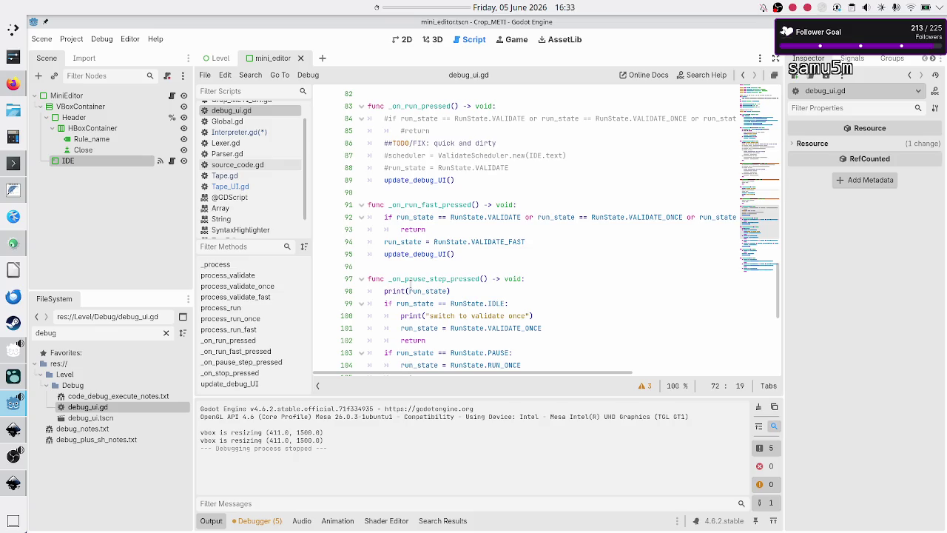
pyautogui.scroll(-2, 411, 285)
pyautogui.scroll(-2, 410, 285)
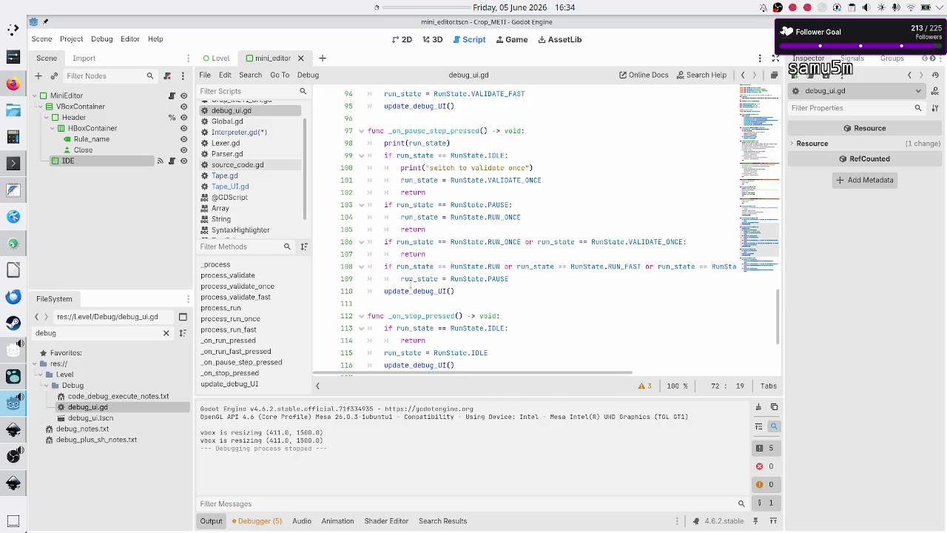
pyautogui.scroll(-4, 410, 285)
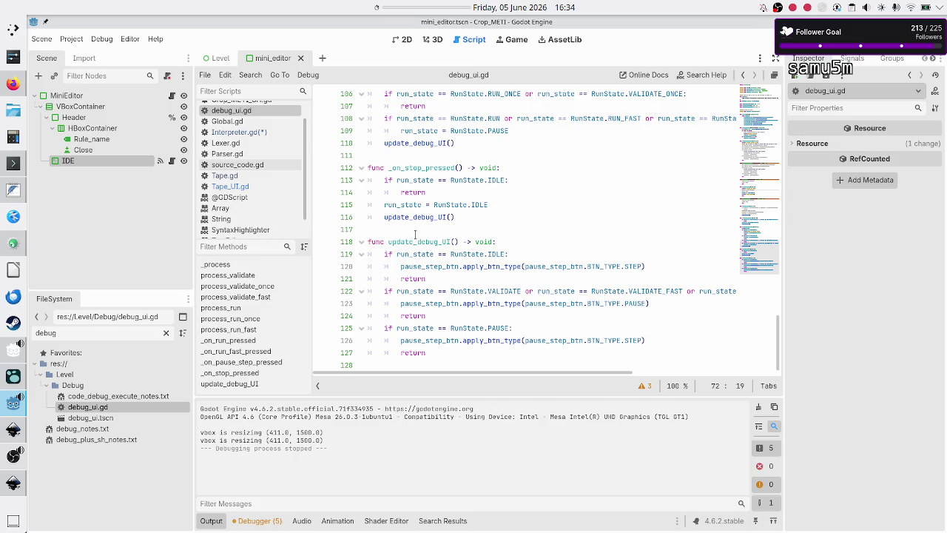
pyautogui.click(429, 365)
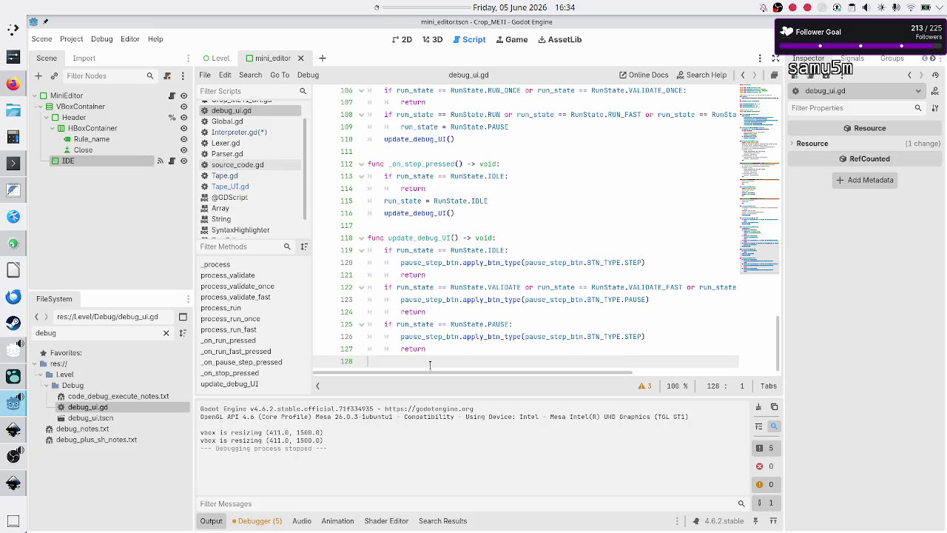
pyautogui.hotkey('alt', 'Tab')
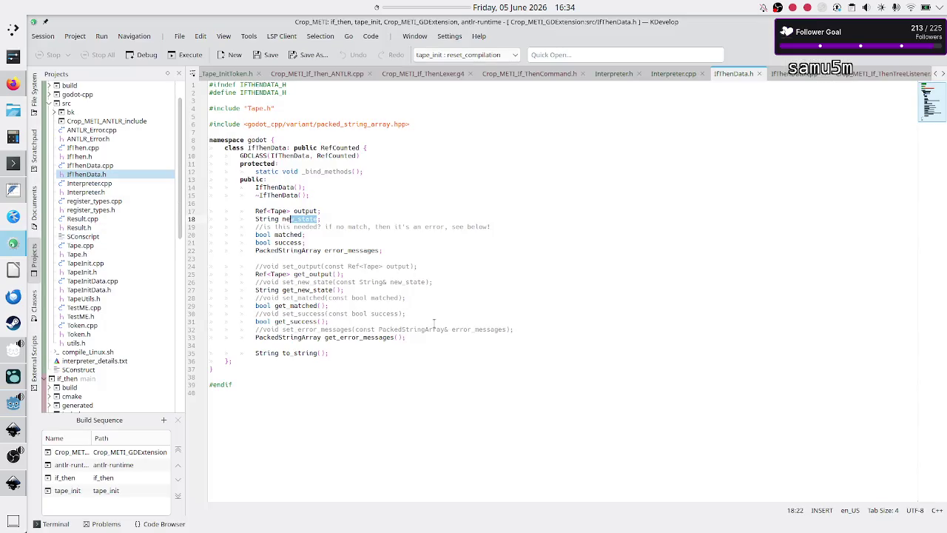
pyautogui.hotkey('alt', 'Tab')
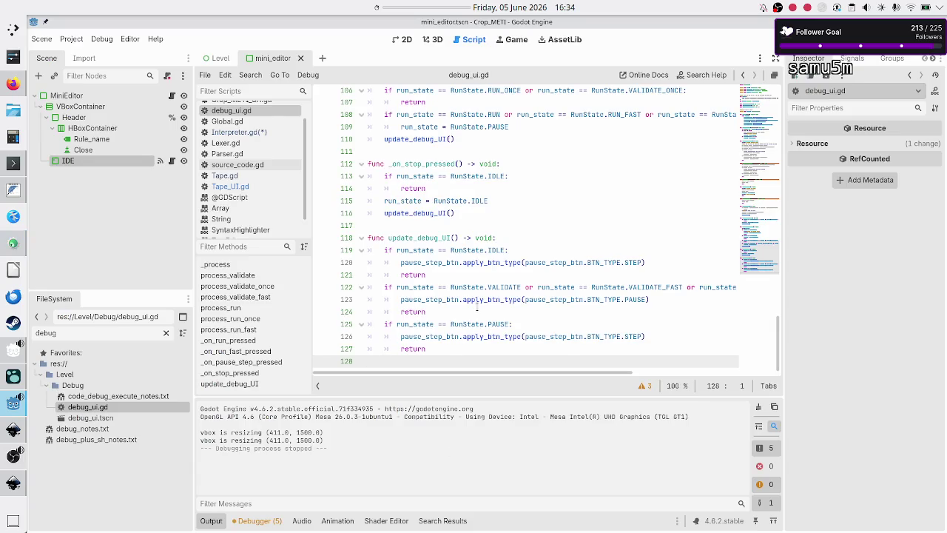
# Step: Put the caret after RunState.IDLE on line 119 and open Find in Files from the Search menu
pyautogui.click(516, 246)
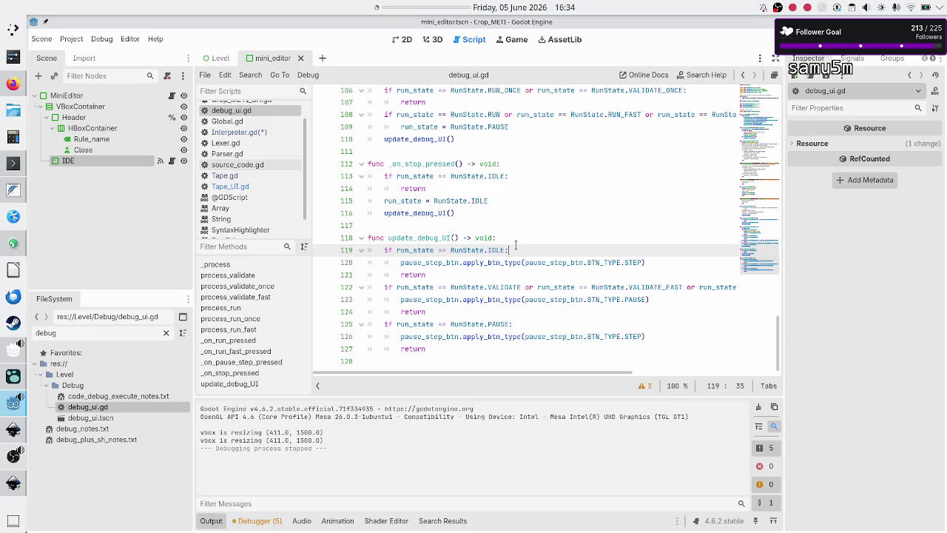
pyautogui.scroll(15, 515, 246)
pyautogui.click(225, 75)
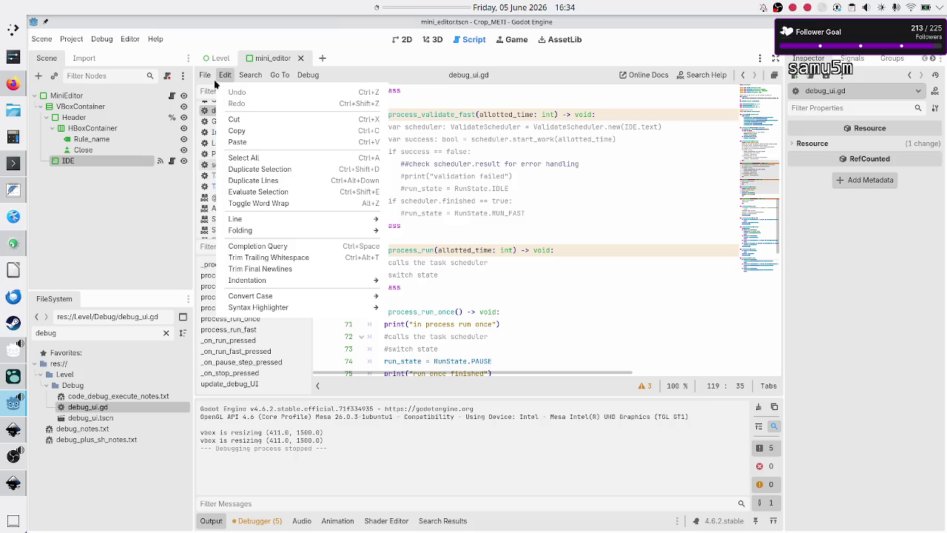
pyautogui.moveTo(250, 75)
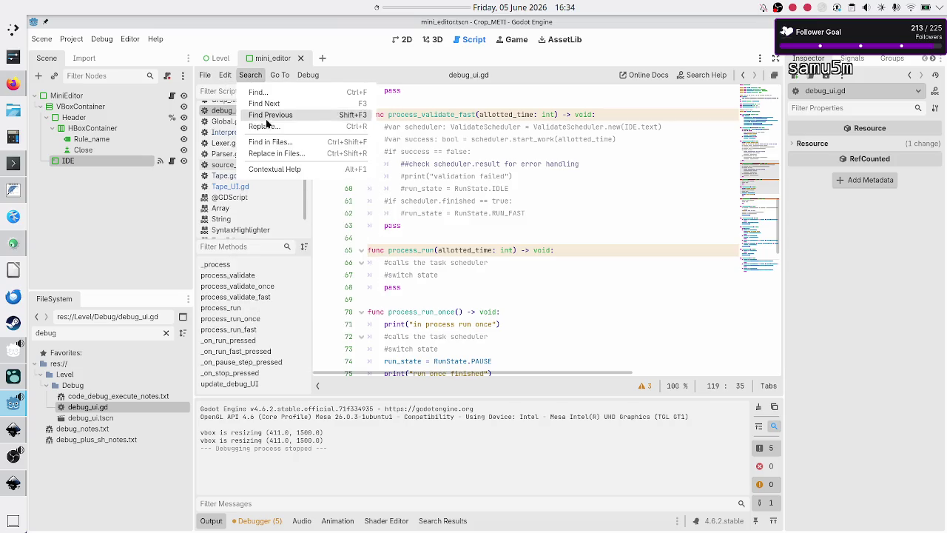
pyautogui.click(272, 142)
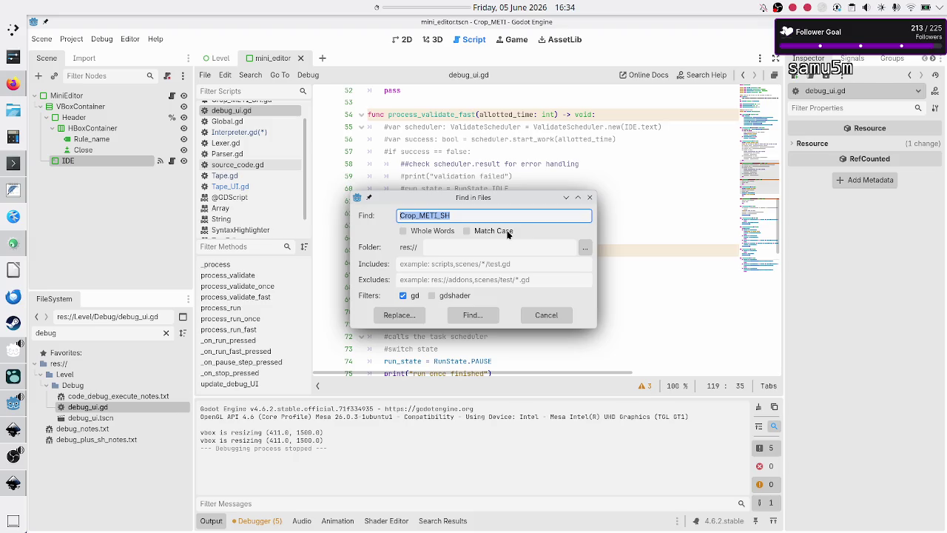
# Step: Search the project for 'interpreter', enlarge the results panel, and open InterpretScheduler.gd's line 16 match
pyautogui.write('interpreter')
pyautogui.click(466, 314)
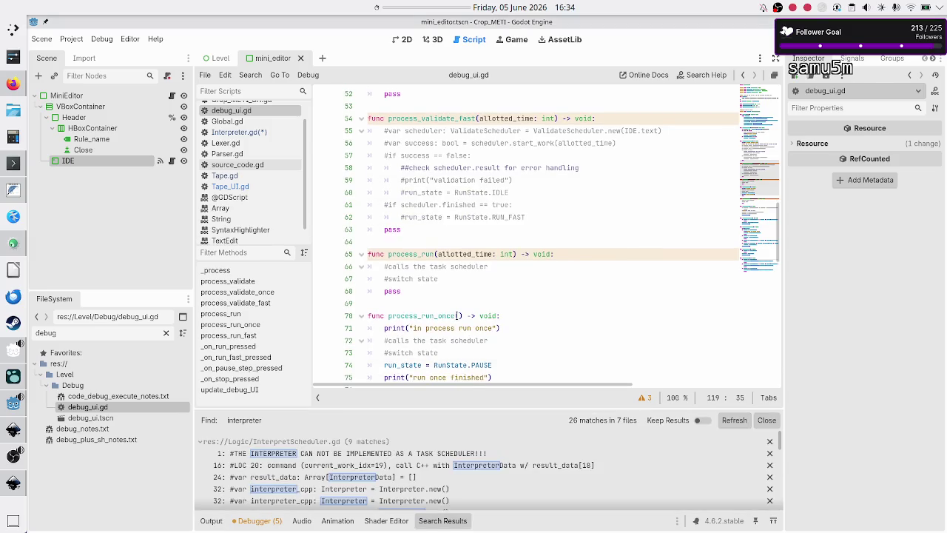
pyautogui.moveTo(509, 406)
pyautogui.mouseDown()
pyautogui.moveTo(555, 266)
pyautogui.moveTo(571, 248)
pyautogui.moveTo(574, 177)
pyautogui.mouseUp()
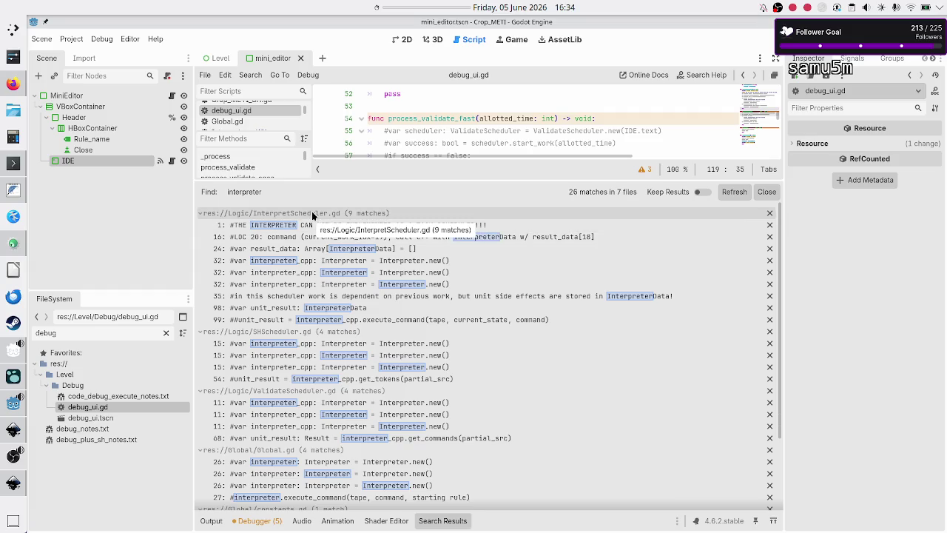
pyautogui.click(313, 214)
pyautogui.click(311, 212)
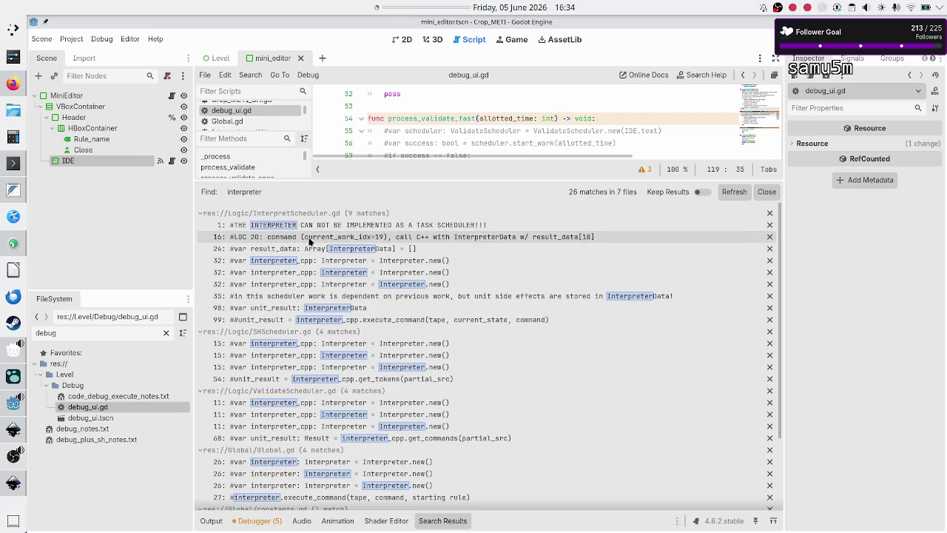
pyautogui.click(309, 238)
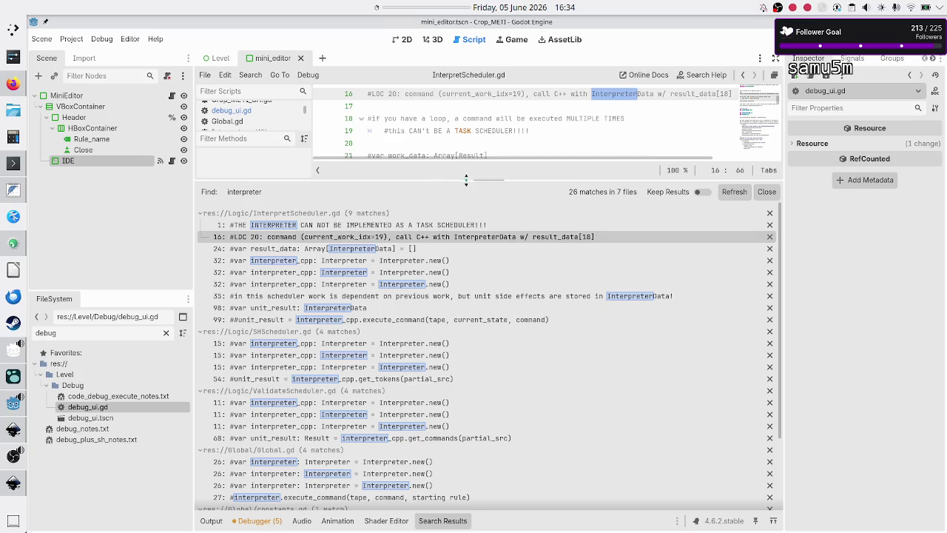
# Step: Review InterpretScheduler.gd, selecting tape, current_state and the interpreter_cpp Interpreter declaration on line 32
pyautogui.moveTo(468, 182); pyautogui.dragTo(458, 342)
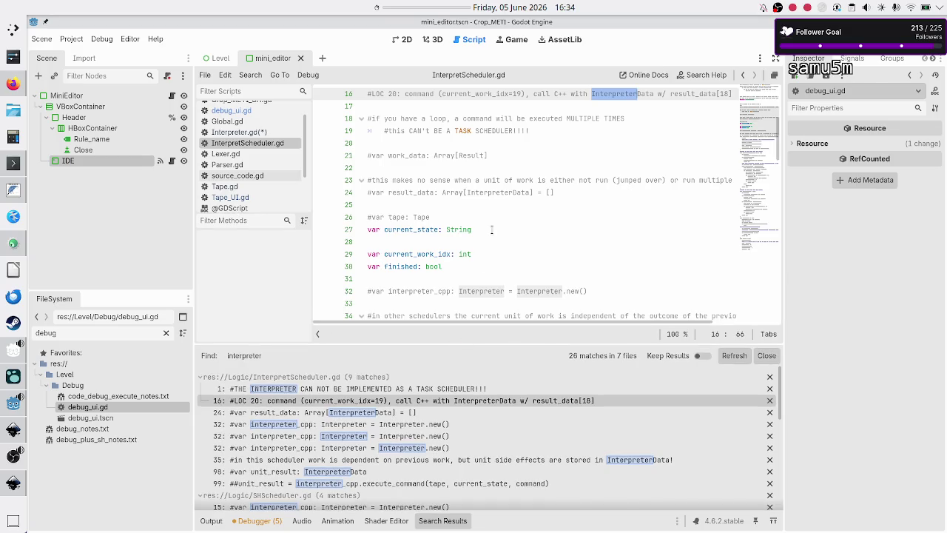
pyautogui.doubleClick(398, 217)
pyautogui.doubleClick(411, 230)
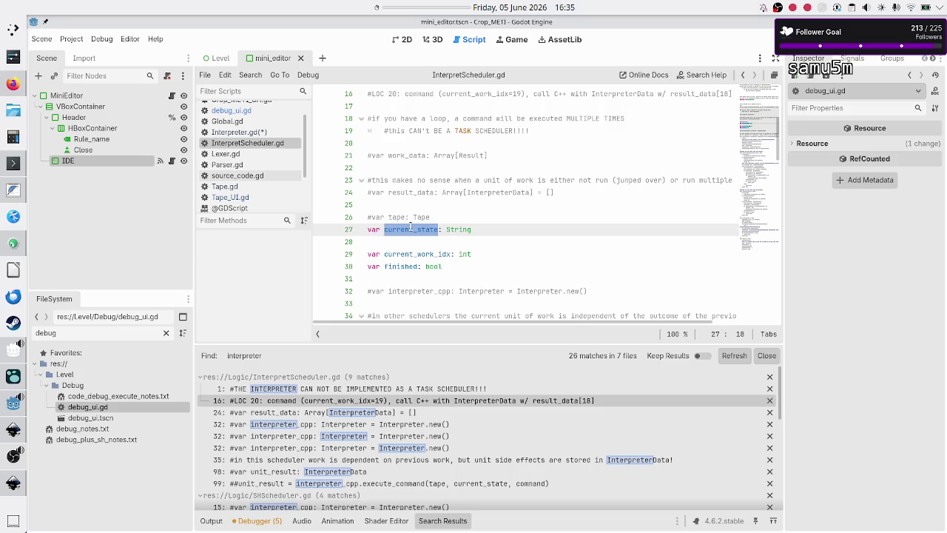
pyautogui.moveTo(409, 291); pyautogui.dragTo(557, 292)
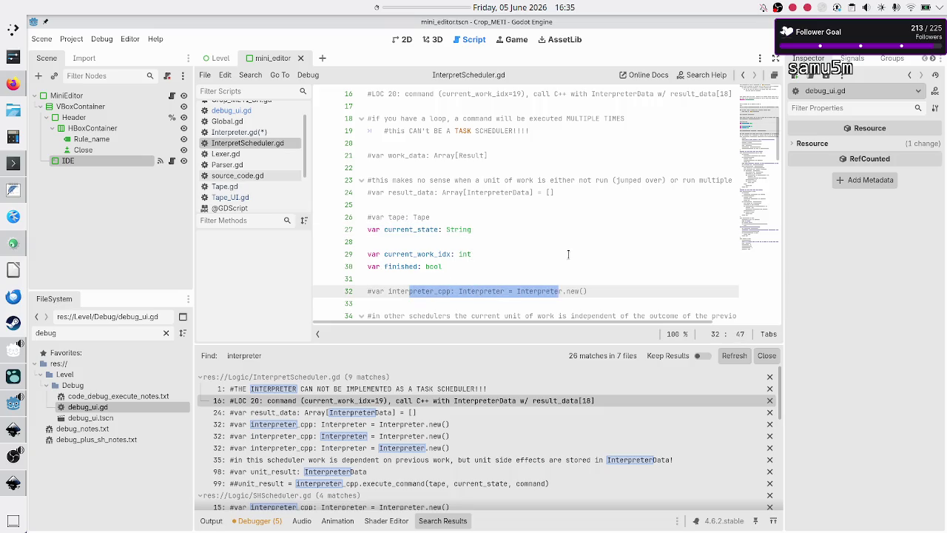
pyautogui.scroll(-3, 567, 254)
pyautogui.scroll(-1, 567, 254)
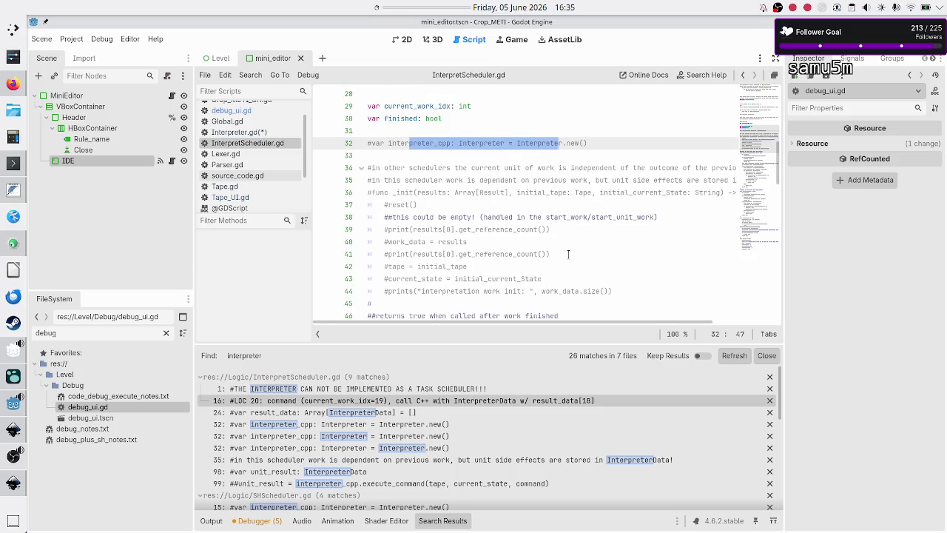
pyautogui.doubleClick(538, 143)
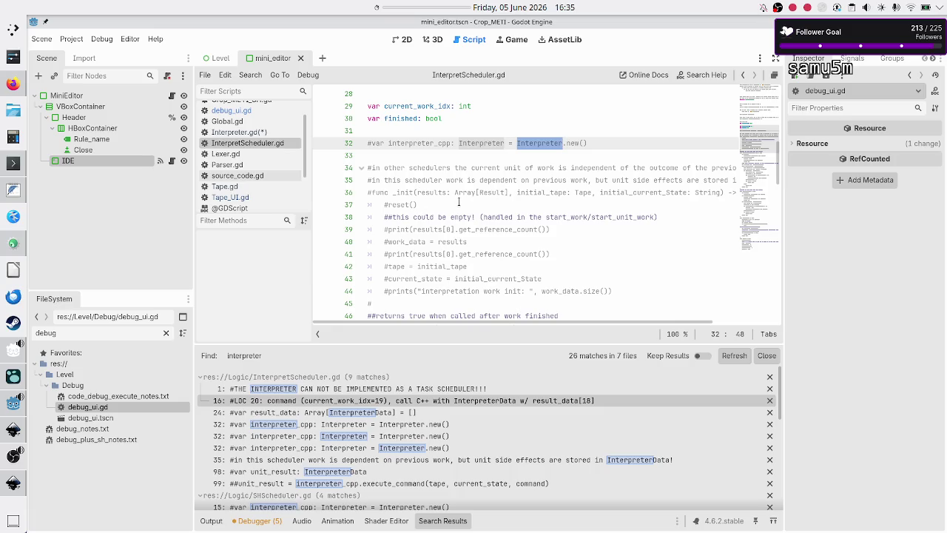
pyautogui.scroll(-1, 459, 201)
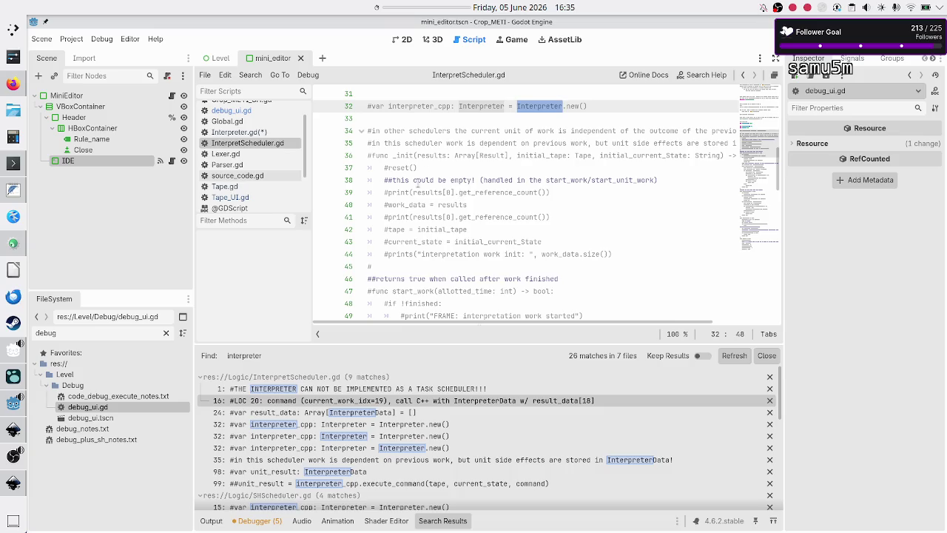
pyautogui.scroll(-5, 484, 227)
pyautogui.scroll(4, 483, 227)
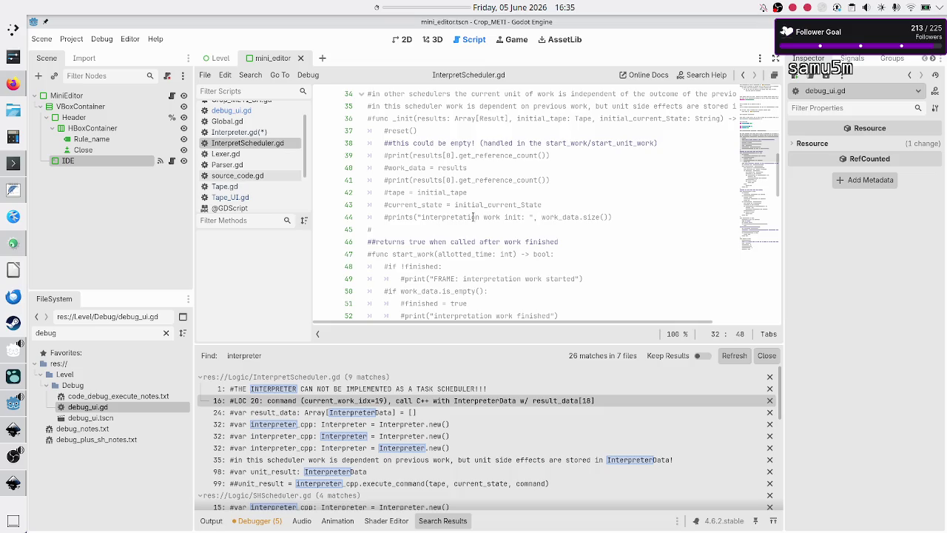
# Step: Review InterpretScheduler.gd's start_work and the commented execute_command call on line 99
pyautogui.scroll(-3, 488, 229)
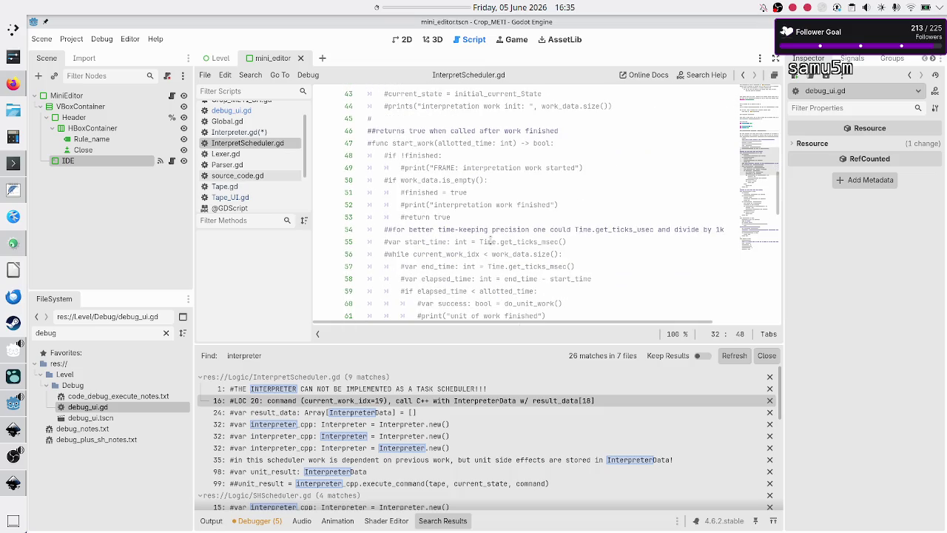
pyautogui.doubleClick(410, 143)
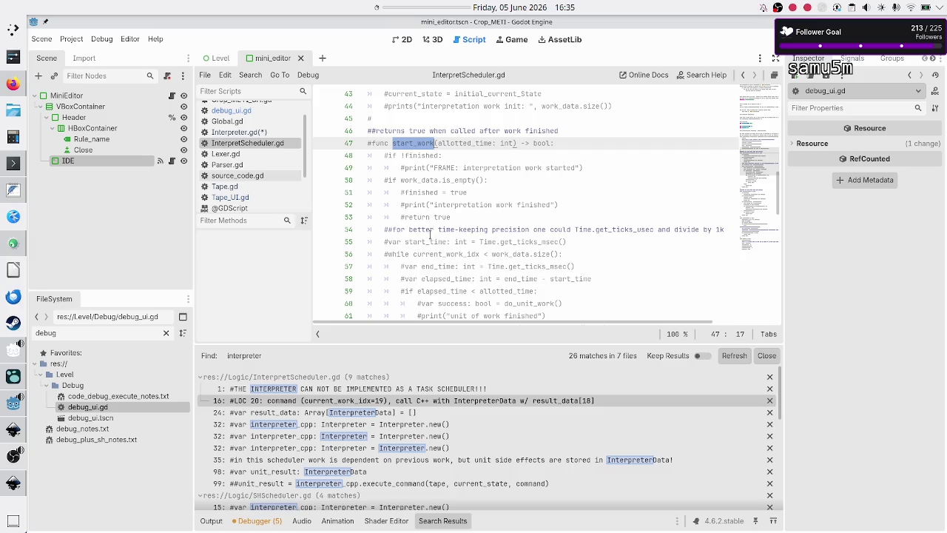
pyautogui.scroll(-2, 433, 242)
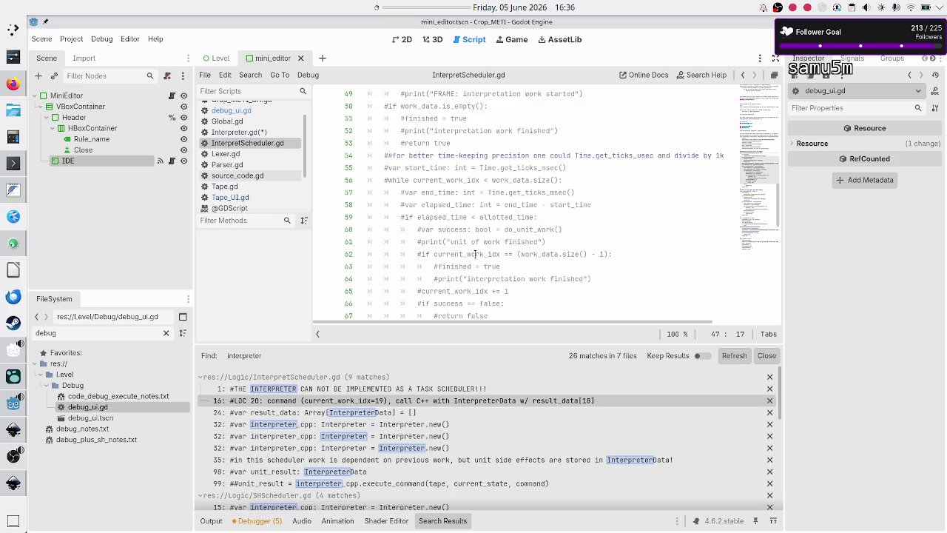
pyautogui.scroll(-8, 526, 235)
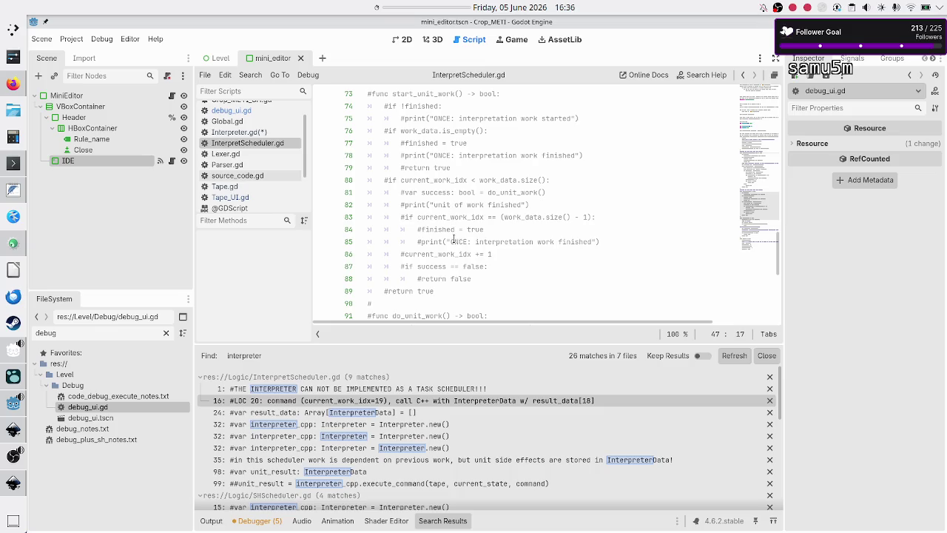
pyautogui.scroll(-4, 454, 241)
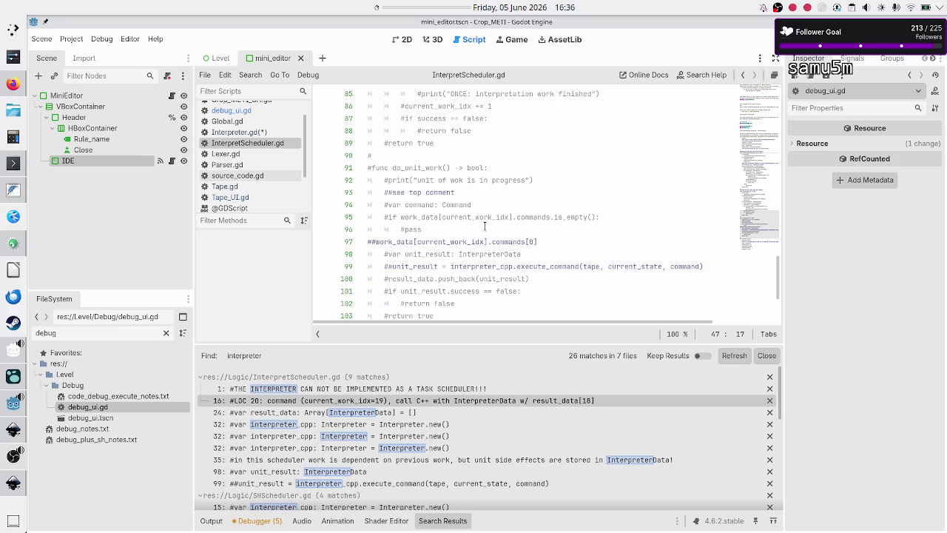
pyautogui.scroll(-1, 457, 231)
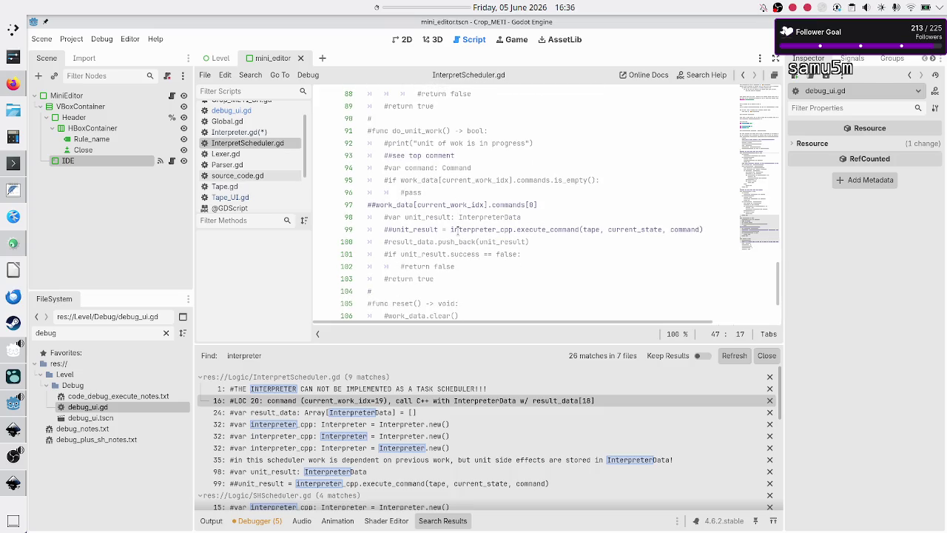
pyautogui.tripleClick(475, 225)
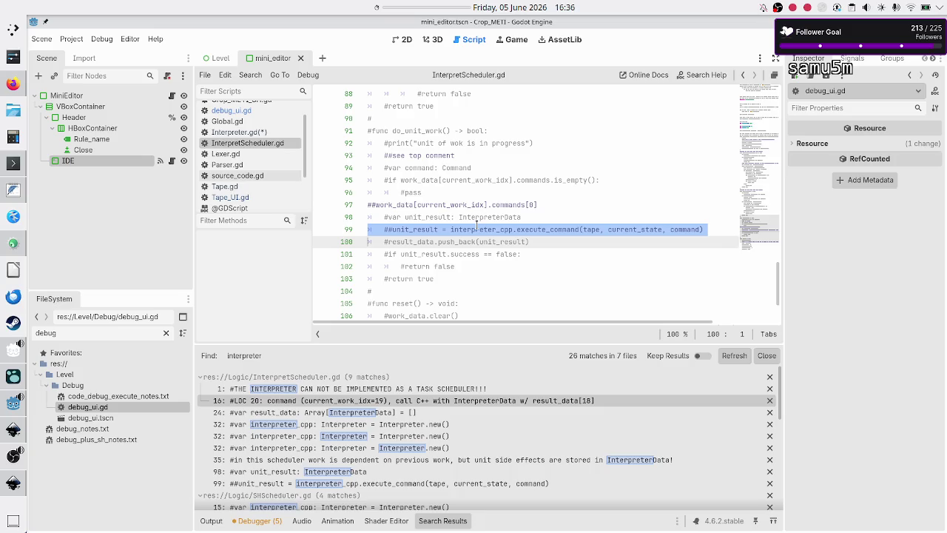
# Step: Check execute_command's command parameter in Interpreter.gd, then the InterpreterData and result_data lines 98–100
pyautogui.click(265, 133)
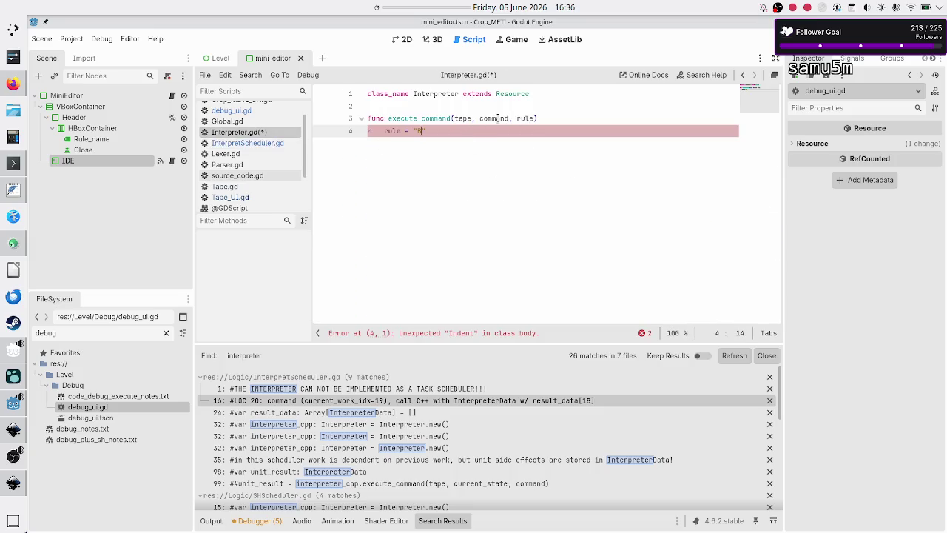
pyautogui.doubleClick(498, 119)
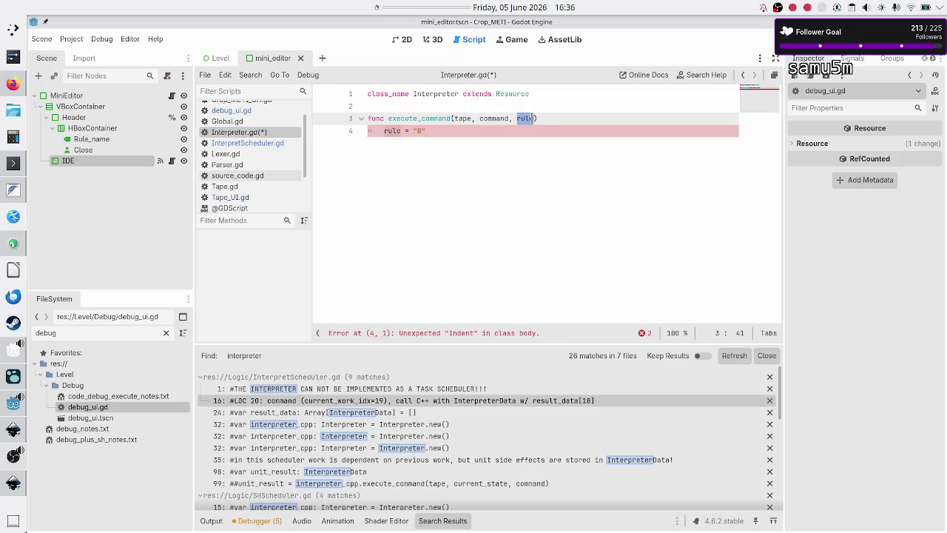
pyautogui.click(254, 143)
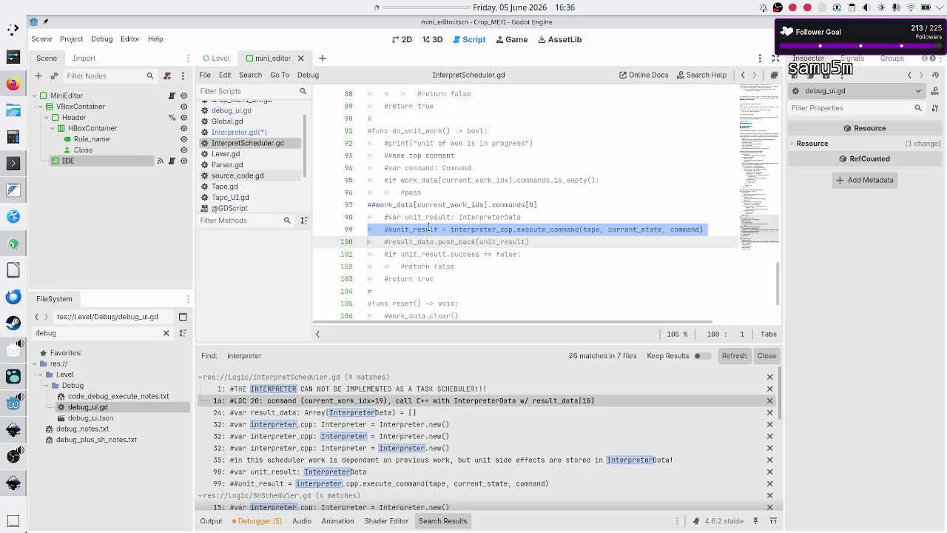
pyautogui.click(483, 216)
pyautogui.doubleClick(482, 217)
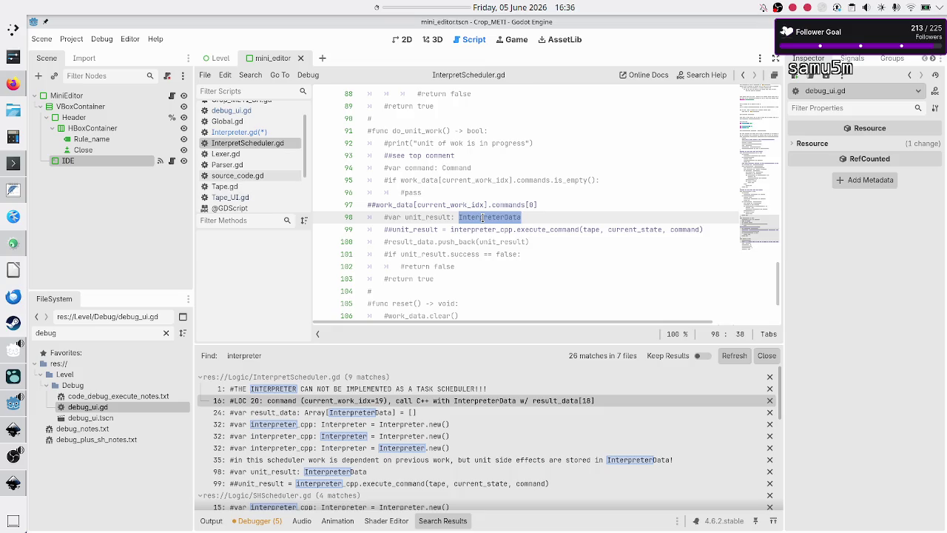
pyautogui.doubleClick(411, 241)
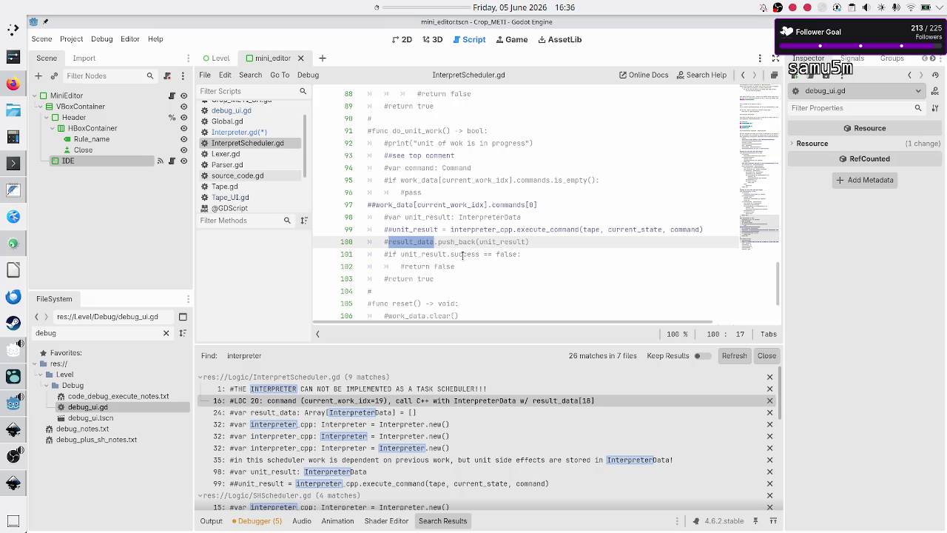
# Step: Find the result_data declaration on line 24 of InterpretScheduler.gd
pyautogui.scroll(-3, 460, 266)
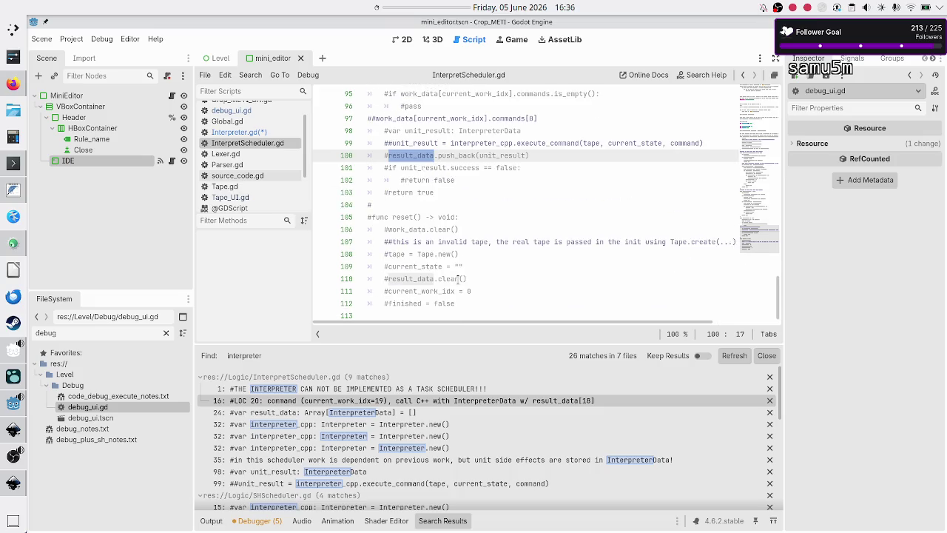
pyautogui.scroll(2, 459, 278)
pyautogui.scroll(1, 456, 280)
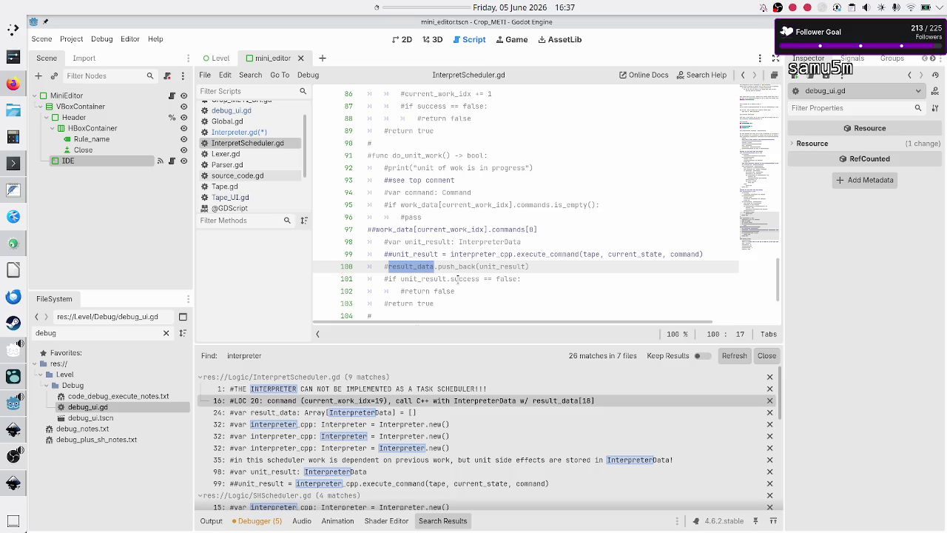
pyautogui.scroll(20, 457, 279)
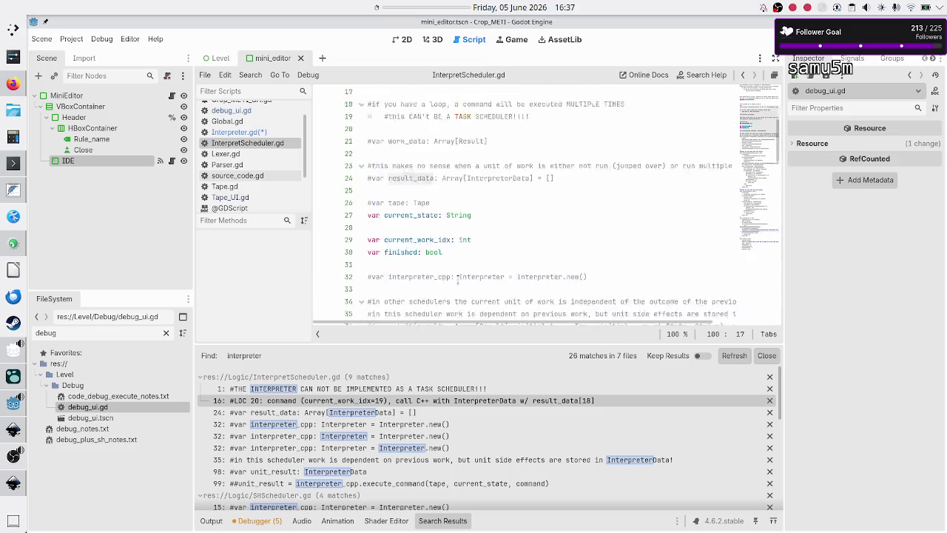
pyautogui.scroll(-5, 458, 278)
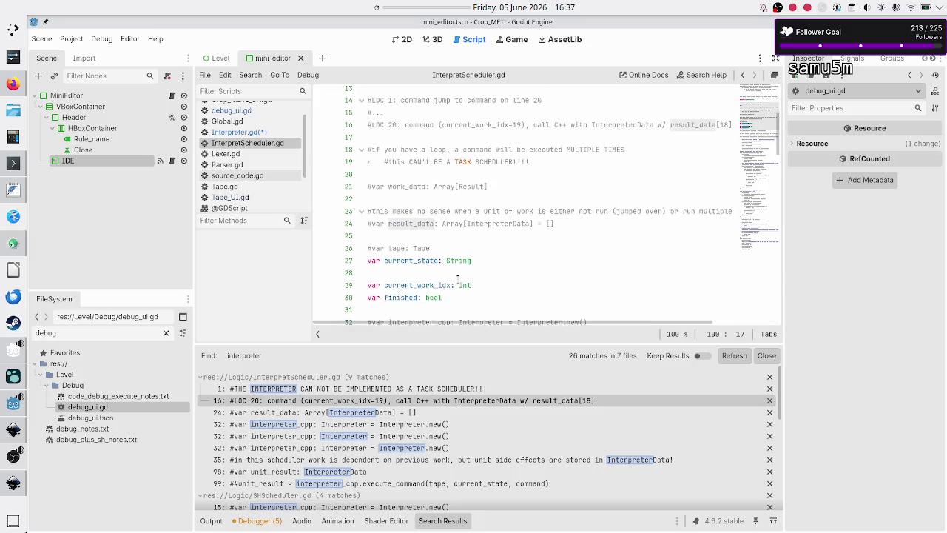
pyautogui.scroll(5, 433, 262)
pyautogui.scroll(-1, 435, 264)
pyautogui.scroll(-3, 433, 263)
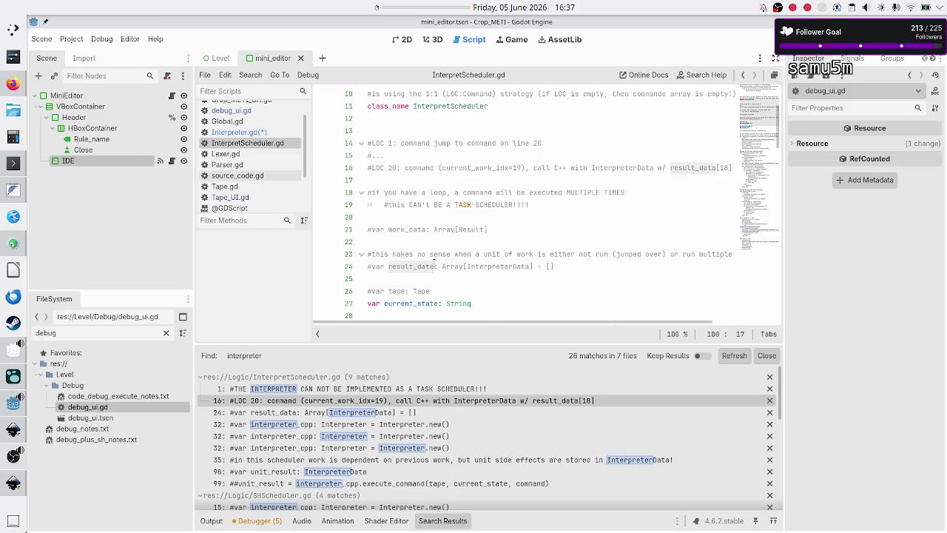
pyautogui.scroll(-1, 435, 264)
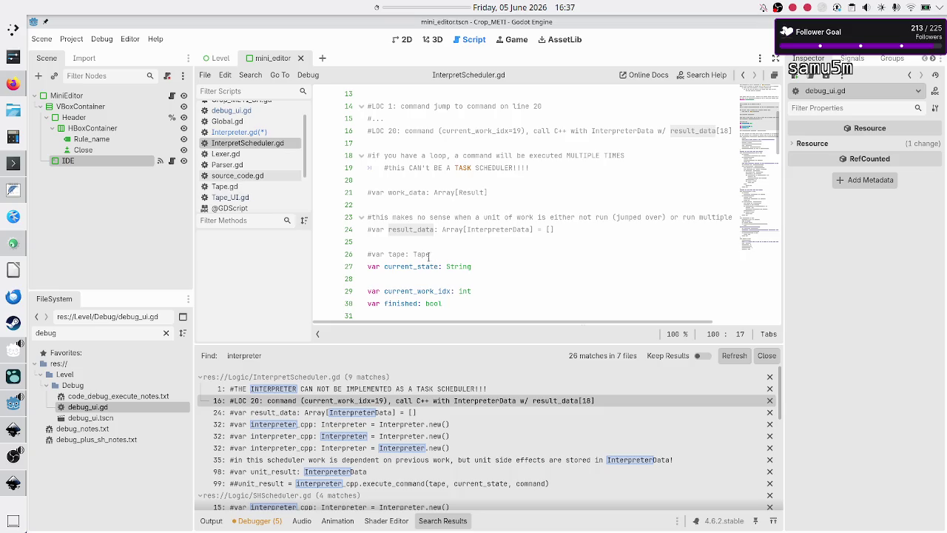
pyautogui.doubleClick(409, 228)
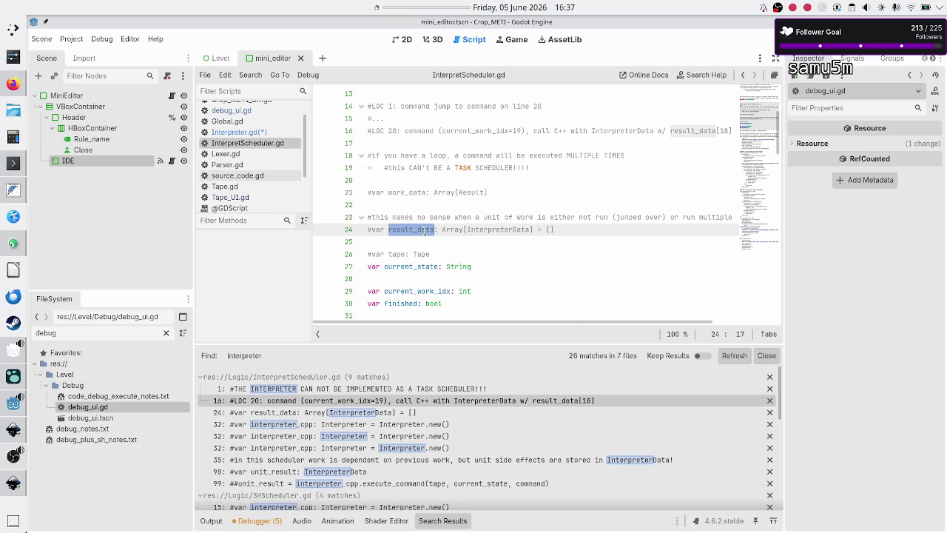
# Step: Run Find in Files for result_data and close the in-script search bar
pyautogui.click(226, 75)
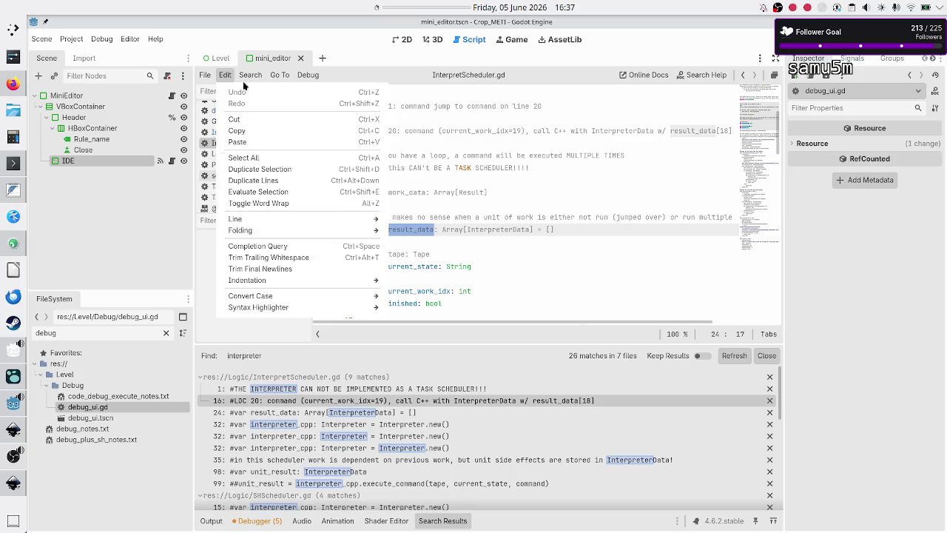
pyautogui.click(250, 75)
pyautogui.click(259, 92)
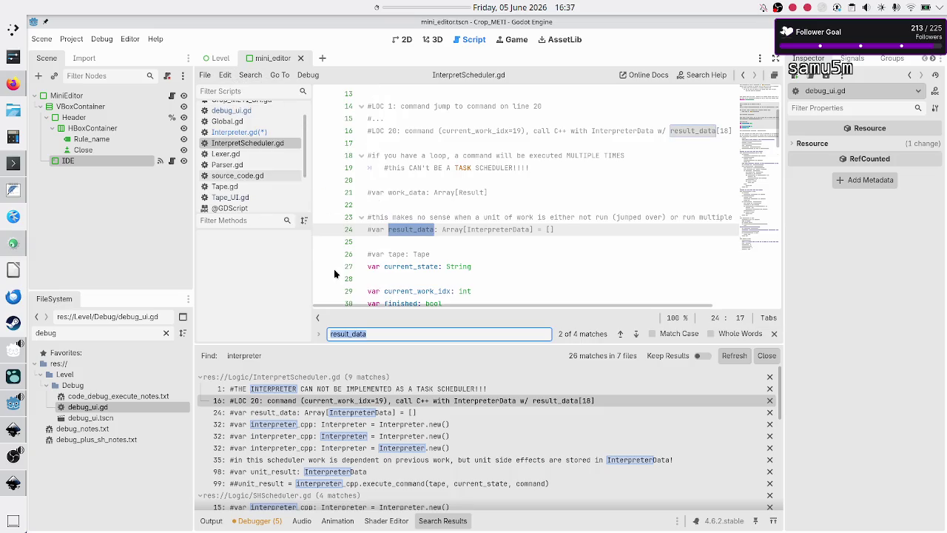
pyautogui.click(244, 74)
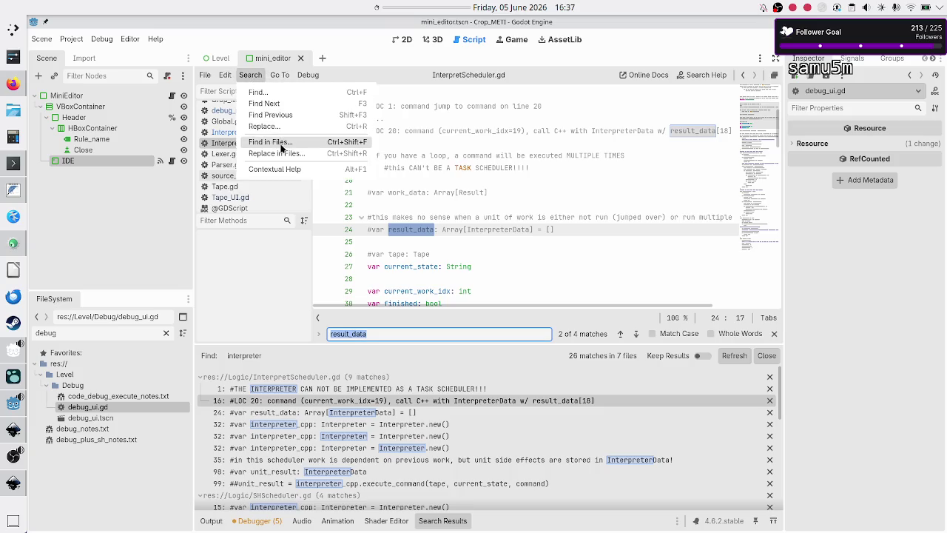
pyautogui.click(282, 147)
pyautogui.click(446, 216)
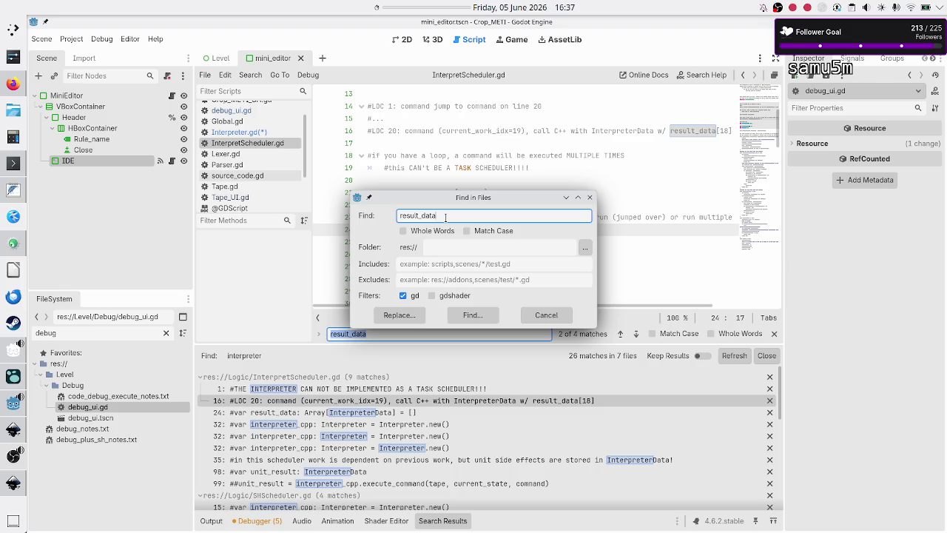
pyautogui.click(472, 315)
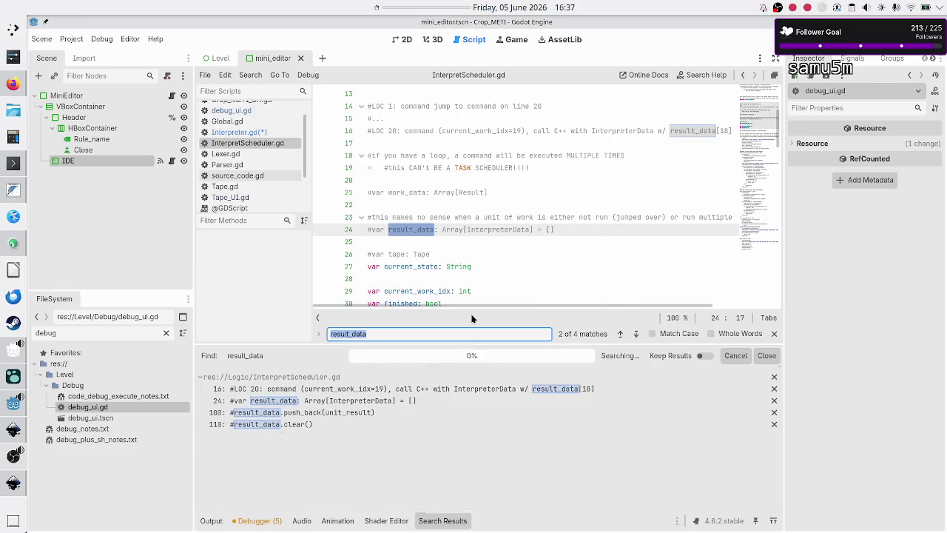
pyautogui.click(775, 334)
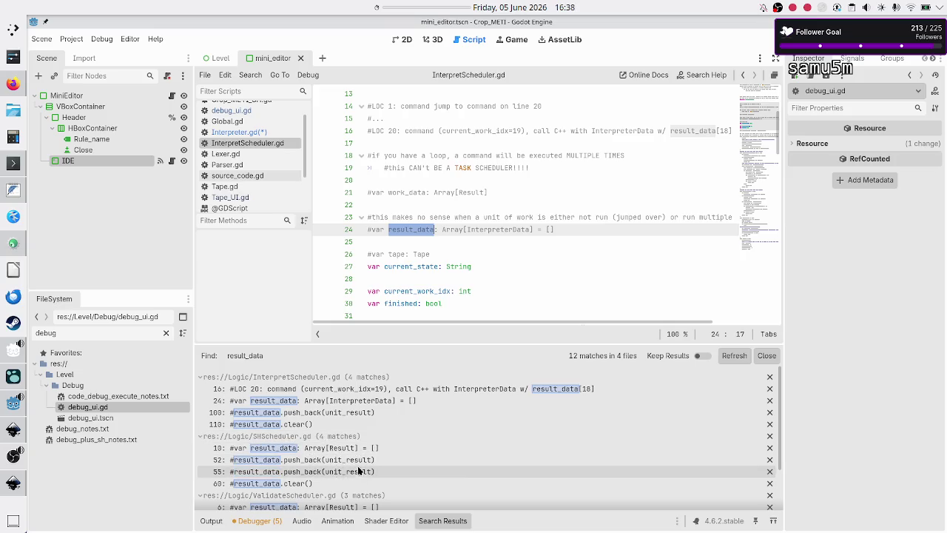
pyautogui.scroll(-3, 360, 433)
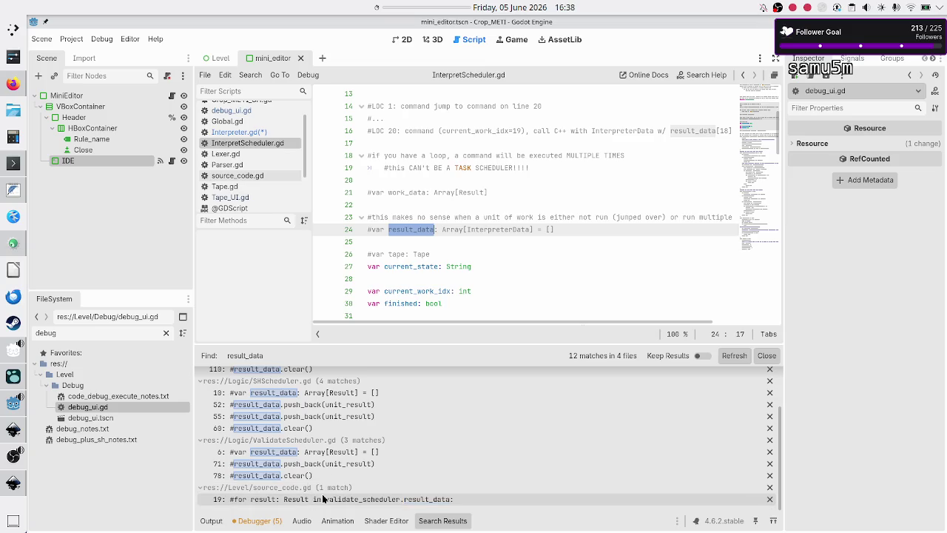
# Step: Open the source_code.gd line 19 match and trace validate_scheduler through its commented loop
pyautogui.click(323, 499)
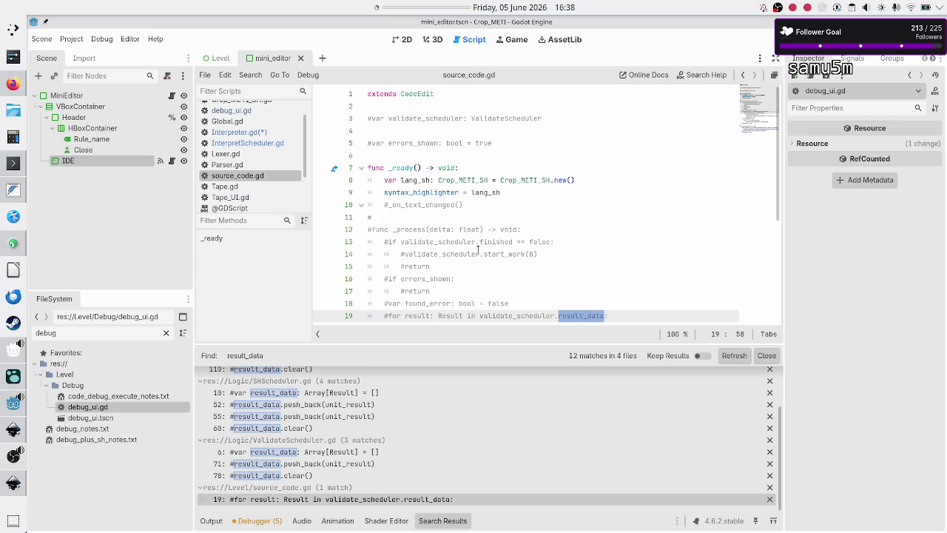
pyautogui.scroll(-1, 434, 243)
pyautogui.scroll(-3, 434, 242)
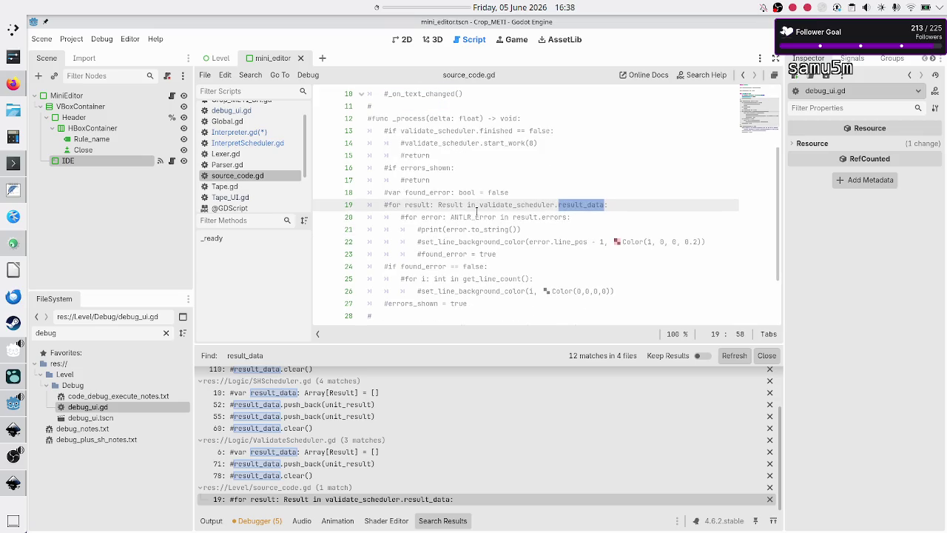
pyautogui.doubleClick(518, 205)
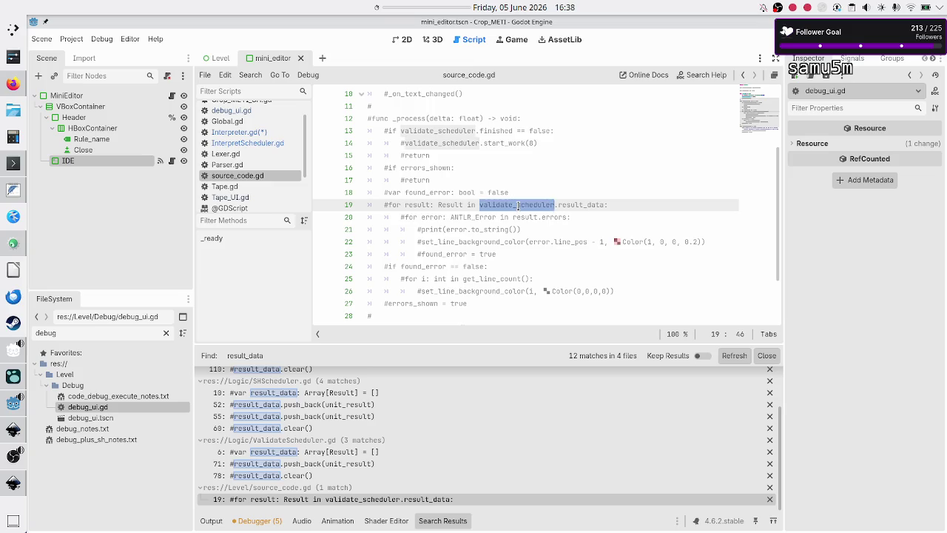
pyautogui.scroll(-2, 541, 196)
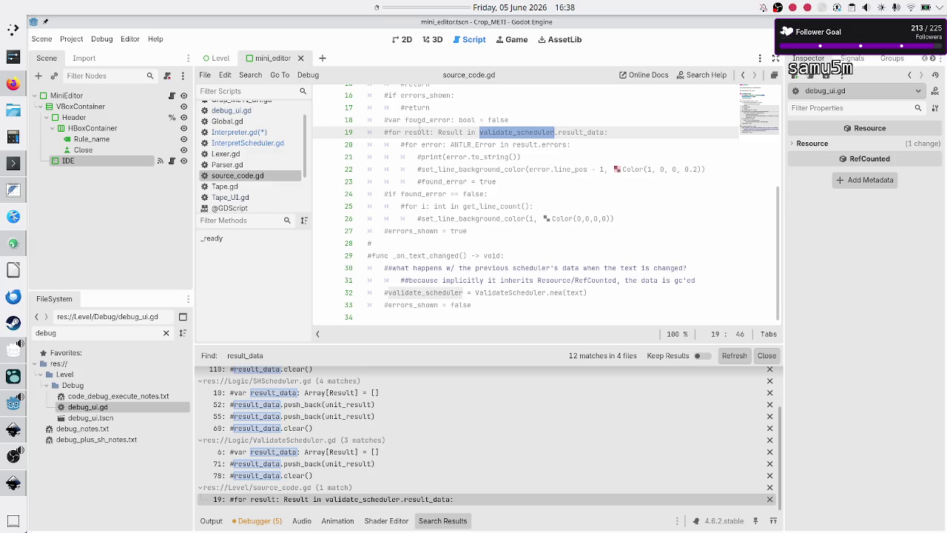
pyautogui.click(273, 133)
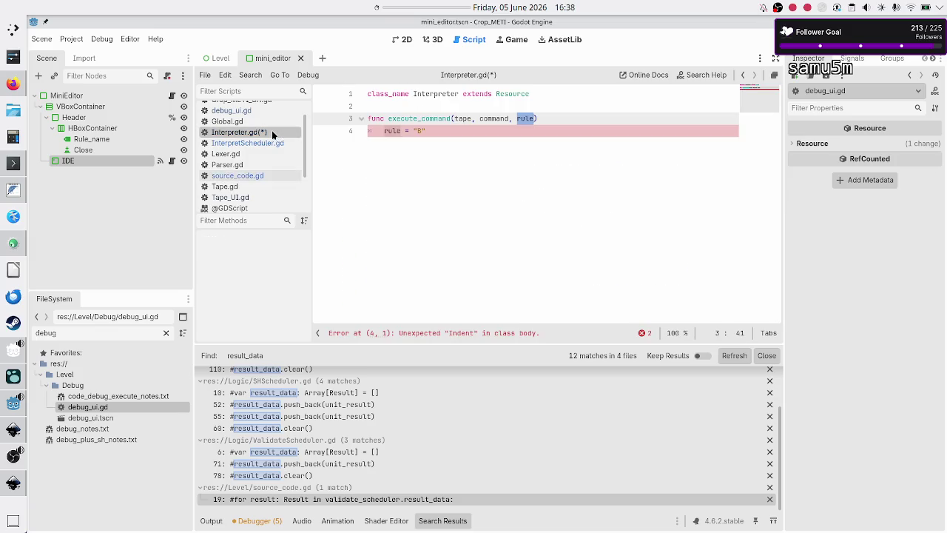
# Step: Look over the execute_command(tape, command, rule) stub on lines 3–4 of Interpreter.gd
pyautogui.click(466, 150)
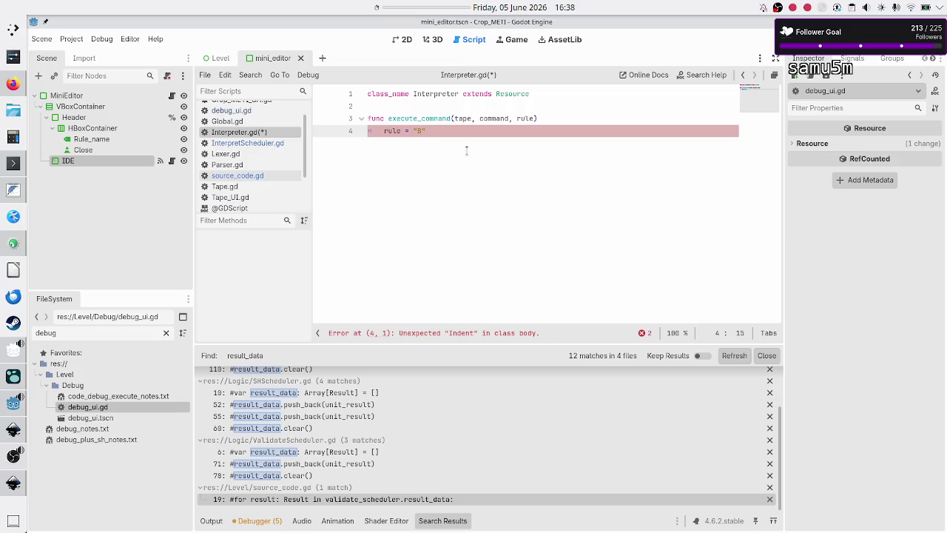
pyautogui.doubleClick(439, 118)
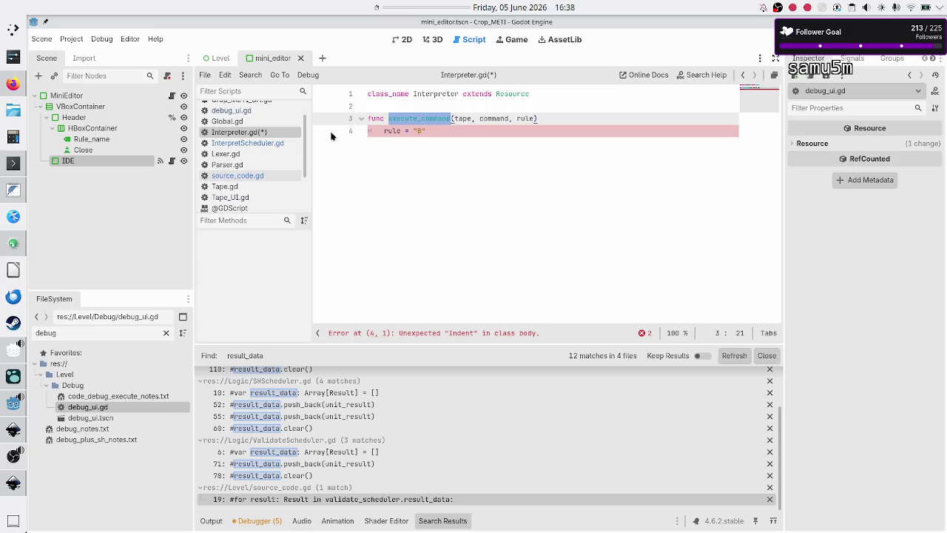
pyautogui.scroll(1, 271, 145)
pyautogui.scroll(-4, 272, 148)
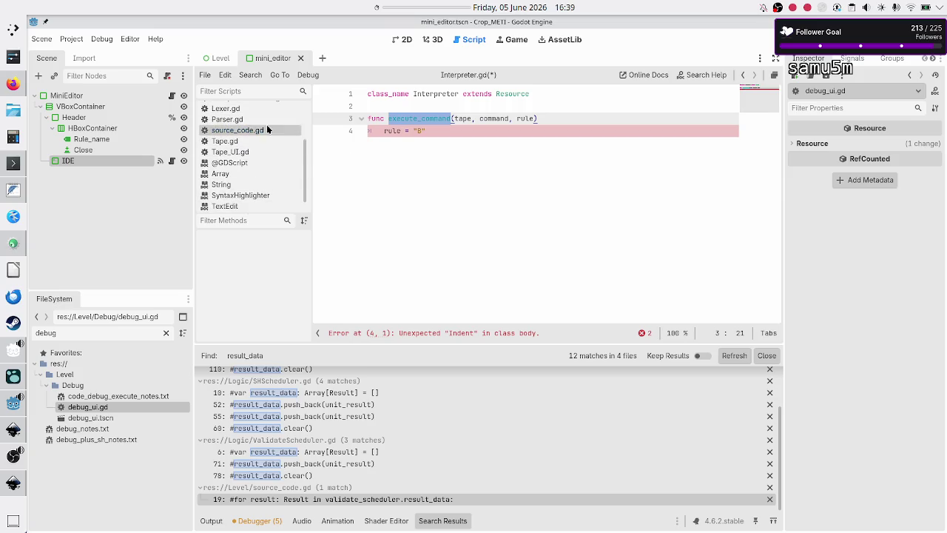
pyautogui.scroll(4, 254, 161)
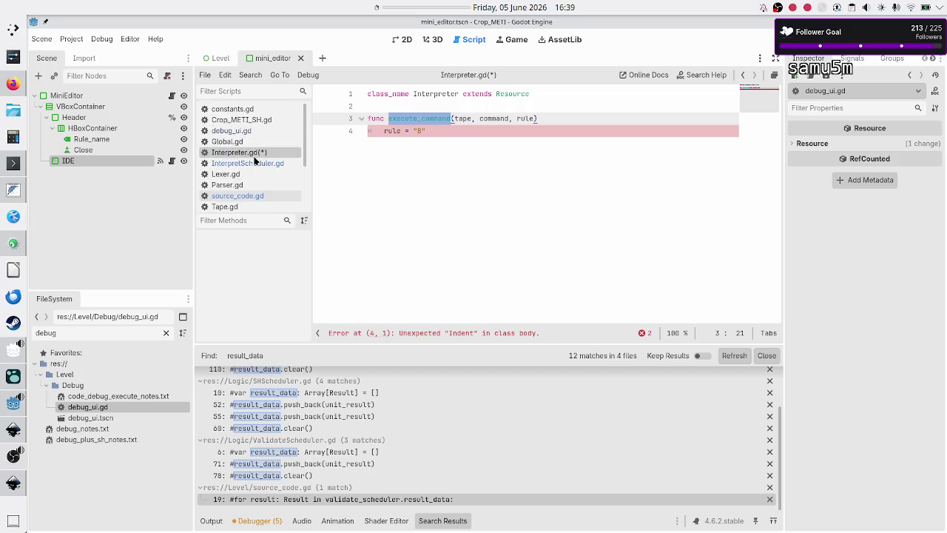
# Step: Locate the commented execute_command call on line 99 of InterpretScheduler.gd, then switch to KDevelop
pyautogui.click(253, 164)
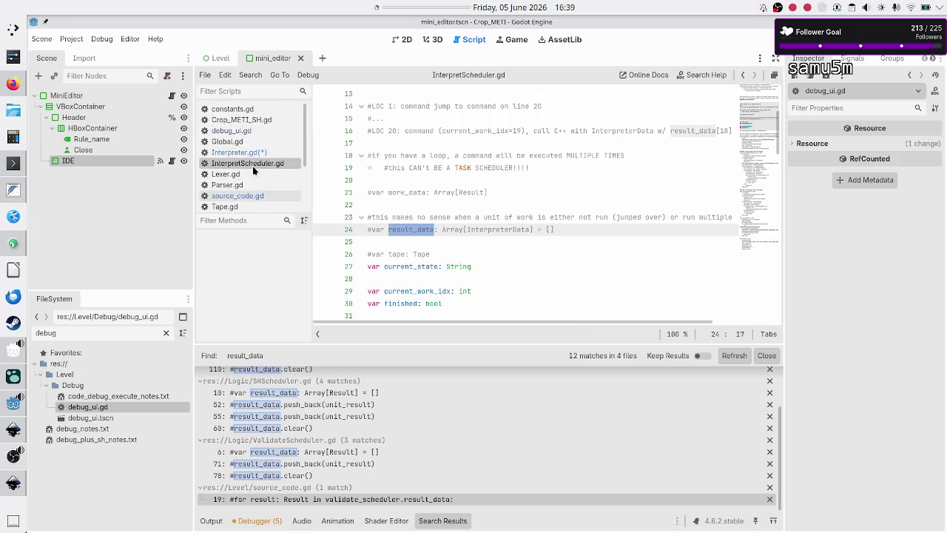
pyautogui.scroll(-2, 528, 237)
pyautogui.scroll(-4, 529, 237)
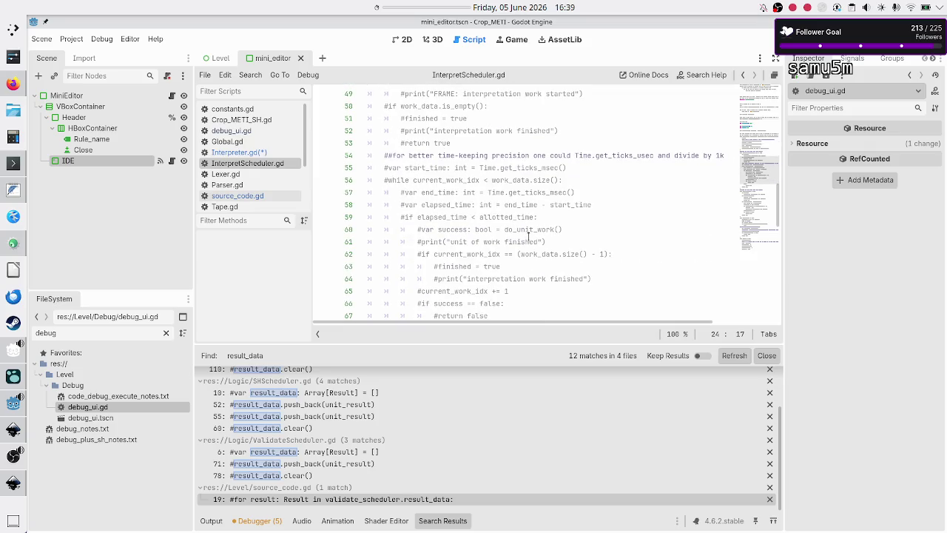
pyautogui.scroll(-12, 528, 237)
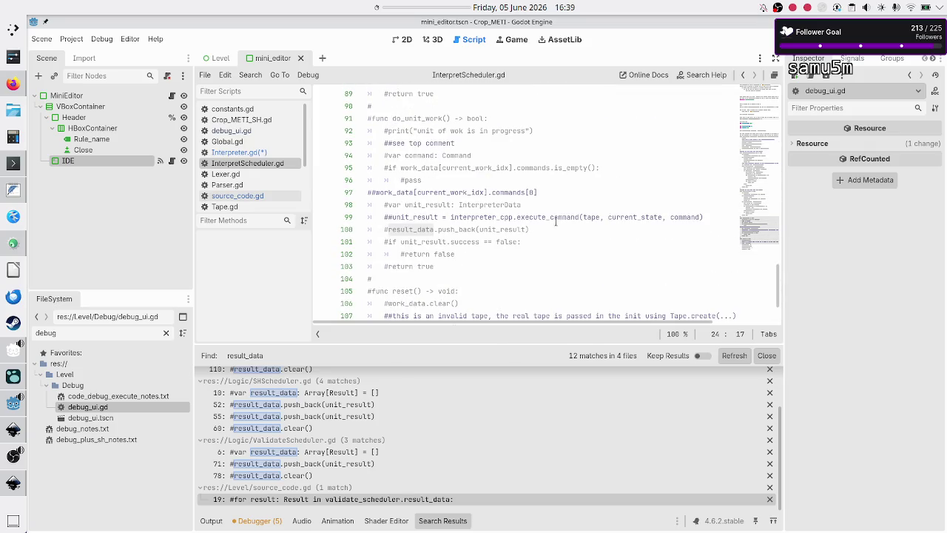
pyautogui.tripleClick(555, 218)
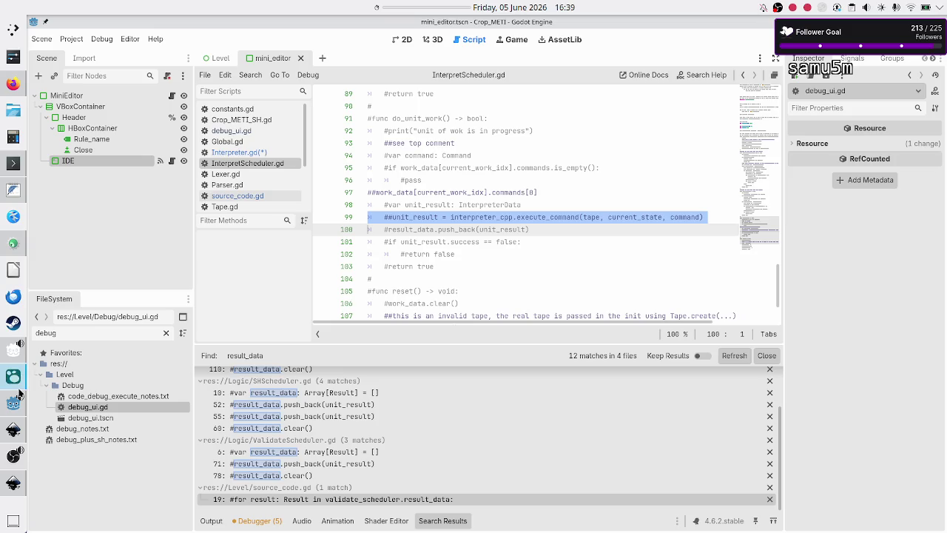
pyautogui.click(10, 244)
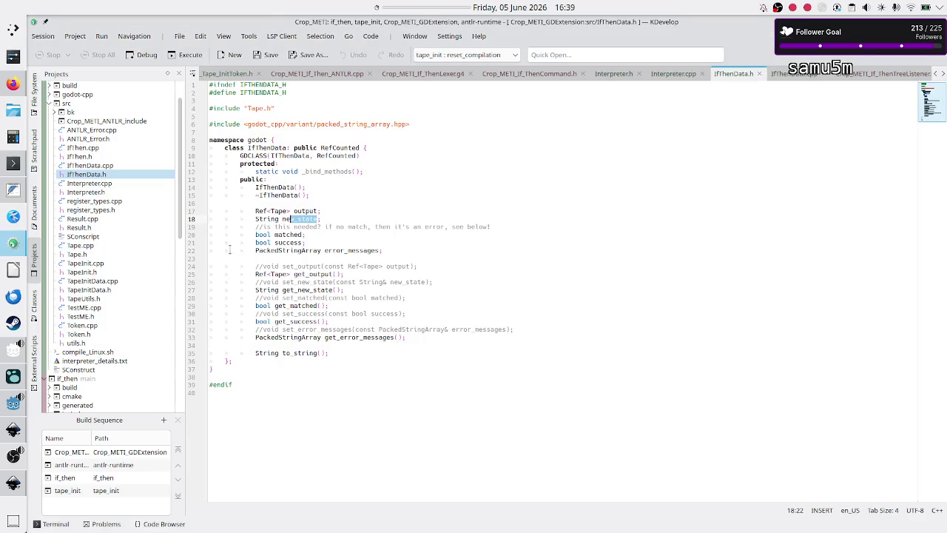
# Step: Copy lines 73–99 of execute_command from Interpreter.cpp and return to Interpreter.gd in Godot
pyautogui.click(101, 184)
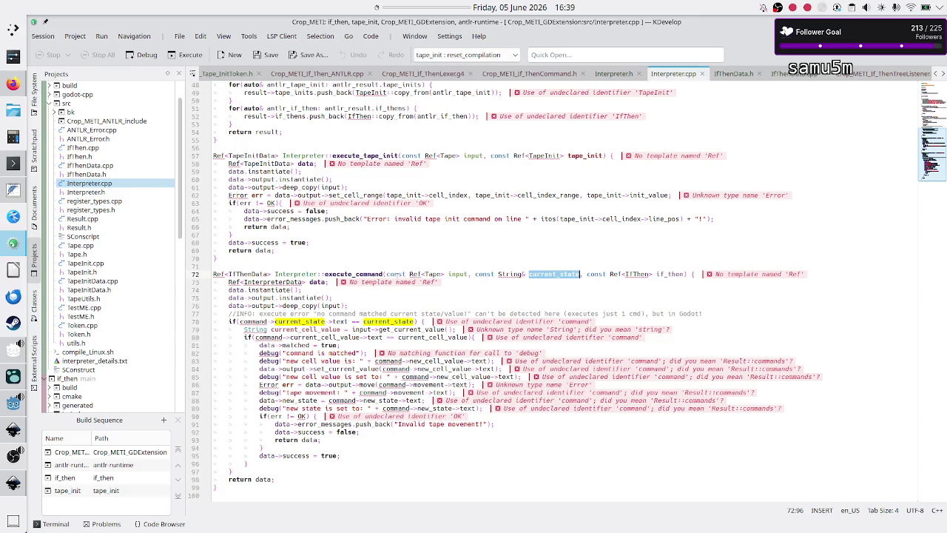
pyautogui.click(214, 266)
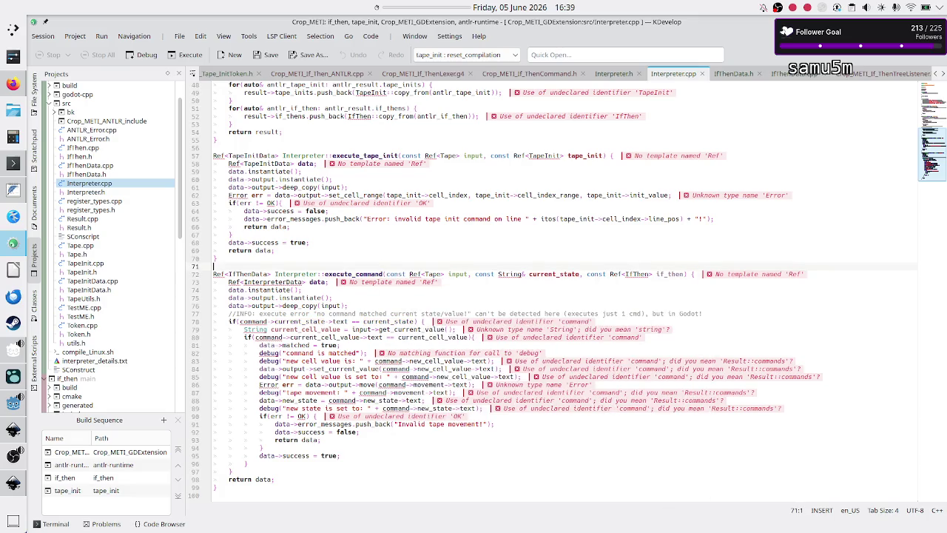
pyautogui.click(228, 282)
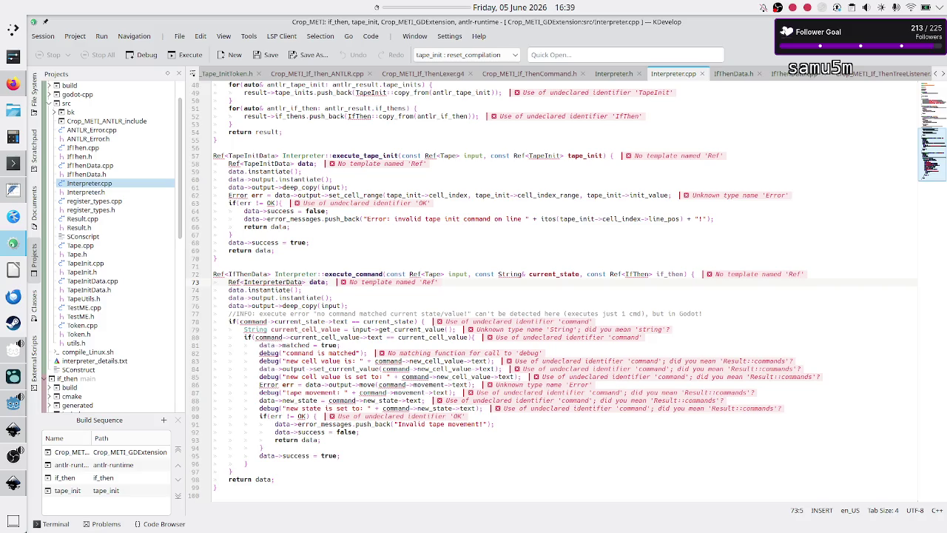
pyautogui.hotkey('shift', 'Down')
pyautogui.hotkey('shift', 'Down')
pyautogui.hotkey('shift', 'Down')
pyautogui.hotkey('shift', 'Down')
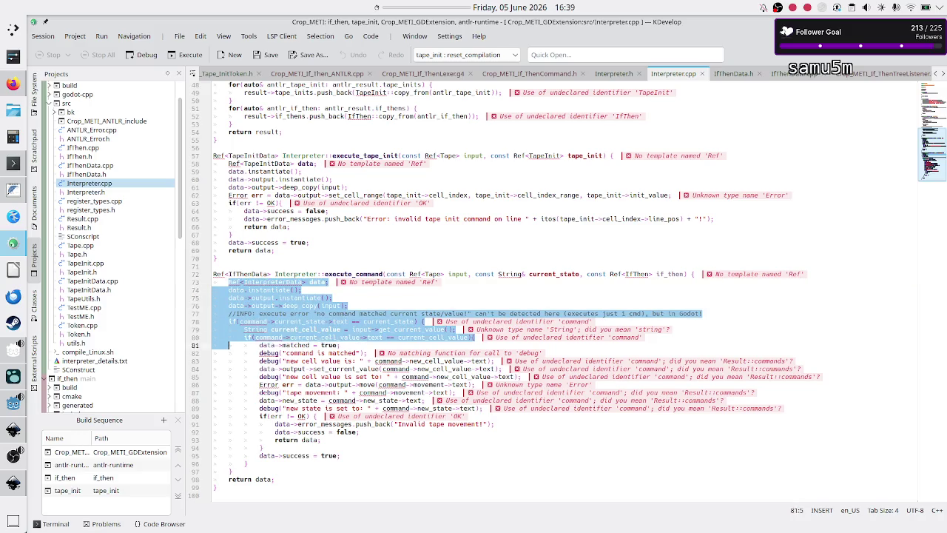
pyautogui.hotkey('shift', 'Left')
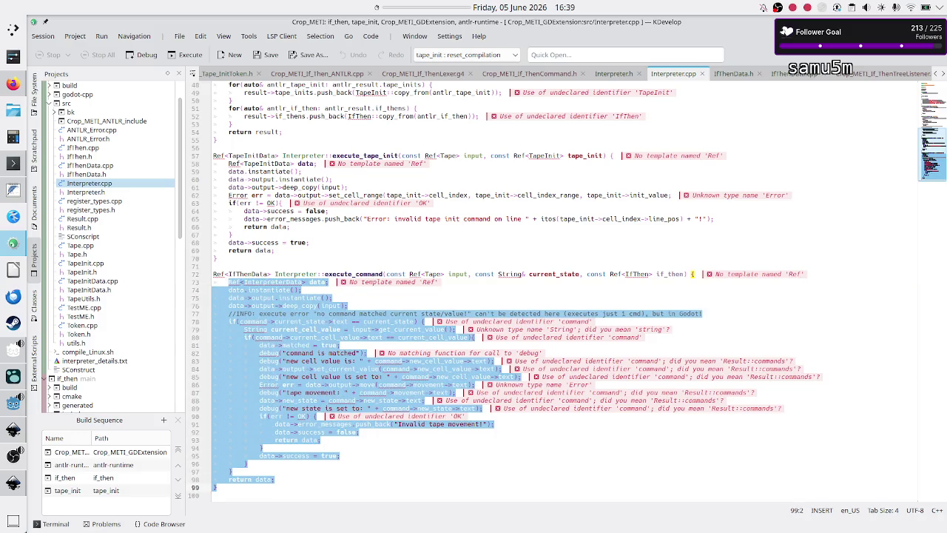
pyautogui.hotkey('alt', 'Tab')
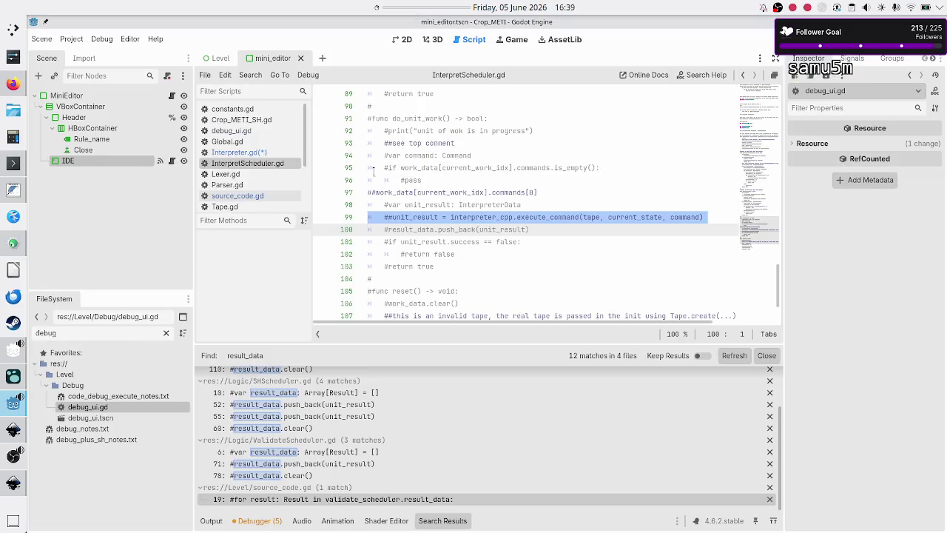
pyautogui.click(255, 153)
# Step: Replace the placeholder rule line in Interpreter.gd with the pasted C++ function body
pyautogui.click(475, 164)
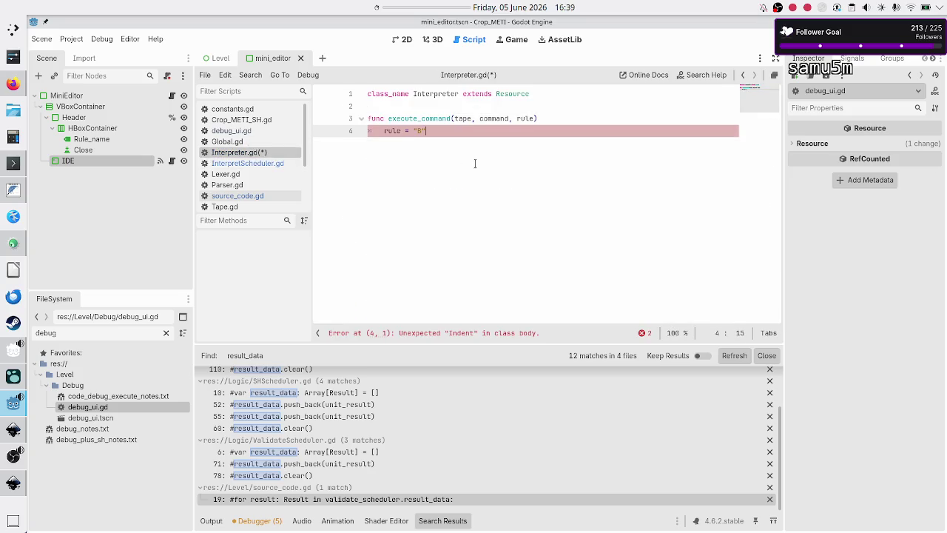
pyautogui.press('BackSpace')
pyautogui.press('BackSpace')
pyautogui.press('BackSpace')
pyautogui.hotkey('ctrl', 'v')
# Step: Comment out the pasted lines 4–29 with Ctrl+K and delete the leftover closing brace
pyautogui.press('Up')
pyautogui.press('Up')
pyautogui.press('Up')
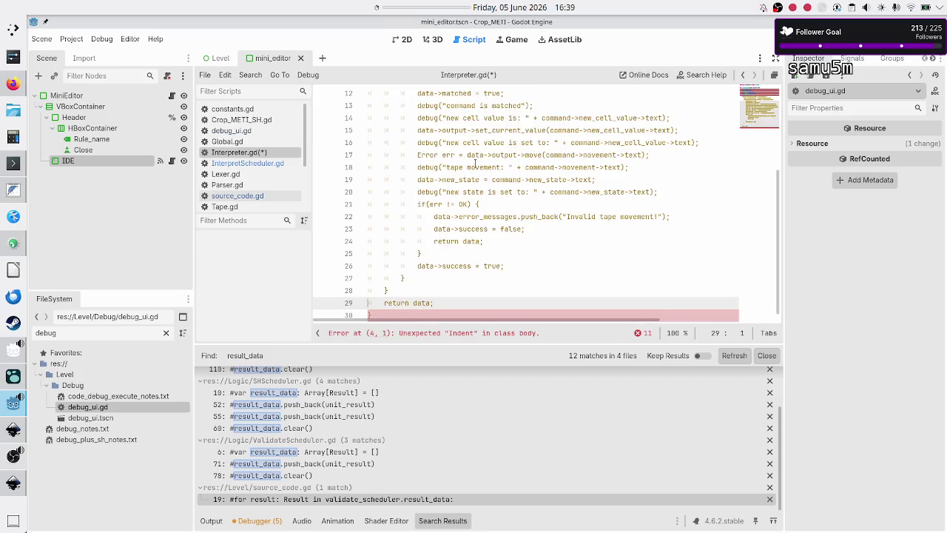
pyautogui.hotkey('shift', 'Up')
pyautogui.hotkey('shift', 'Up')
pyautogui.hotkey('shift', 'Up')
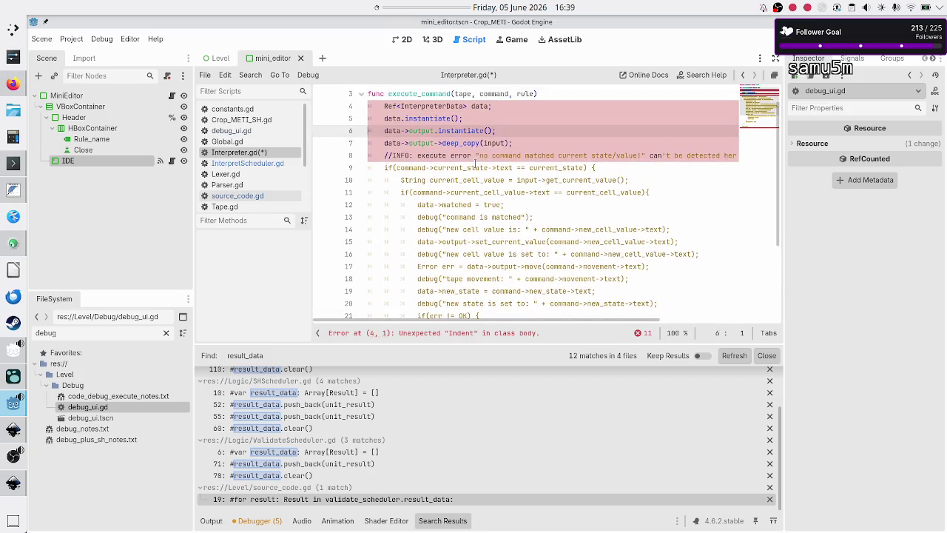
pyautogui.hotkey('shift', 'Down')
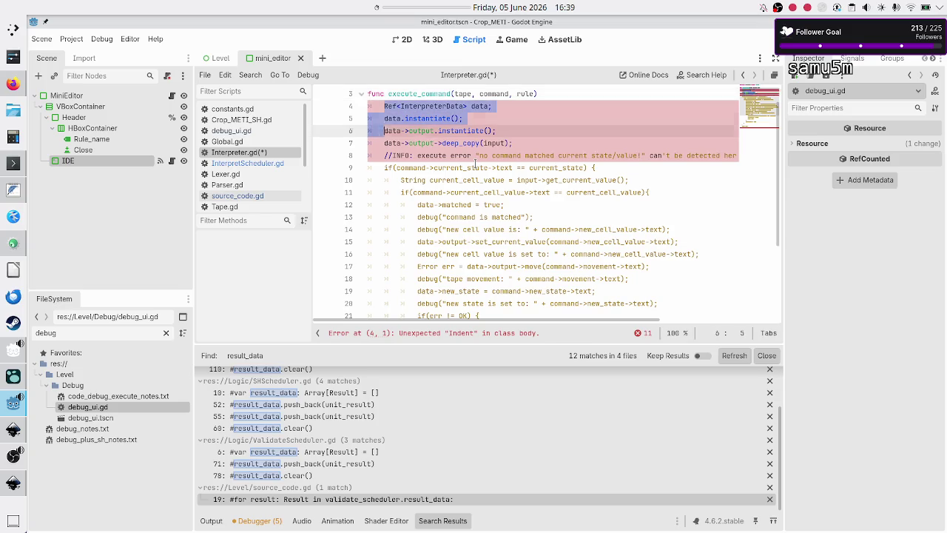
pyautogui.hotkey('shift', 'Down')
pyautogui.hotkey('shift', 'Down')
pyautogui.hotkey('shift', 'Down')
pyautogui.hotkey('shift', 'End')
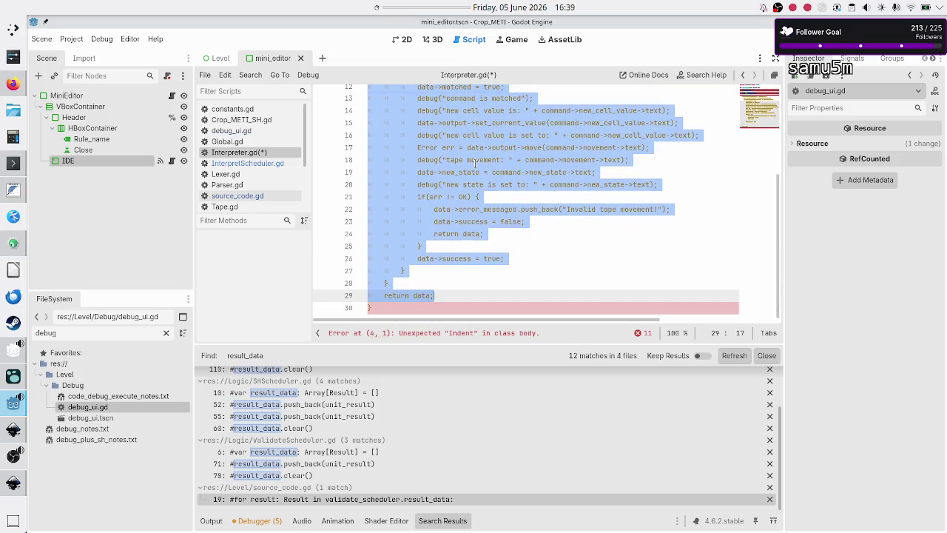
pyautogui.hotkey('shift', 'Down')
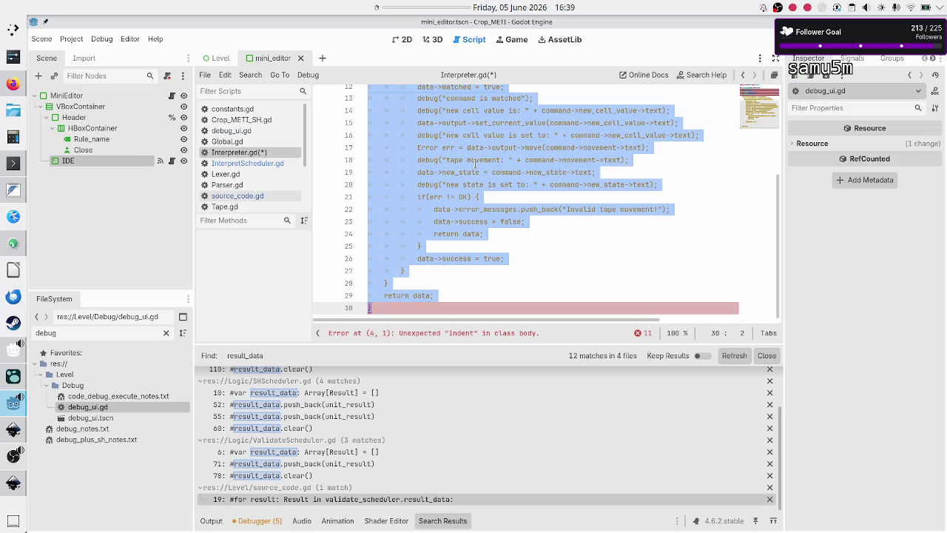
pyautogui.hotkey('shift', 'Up')
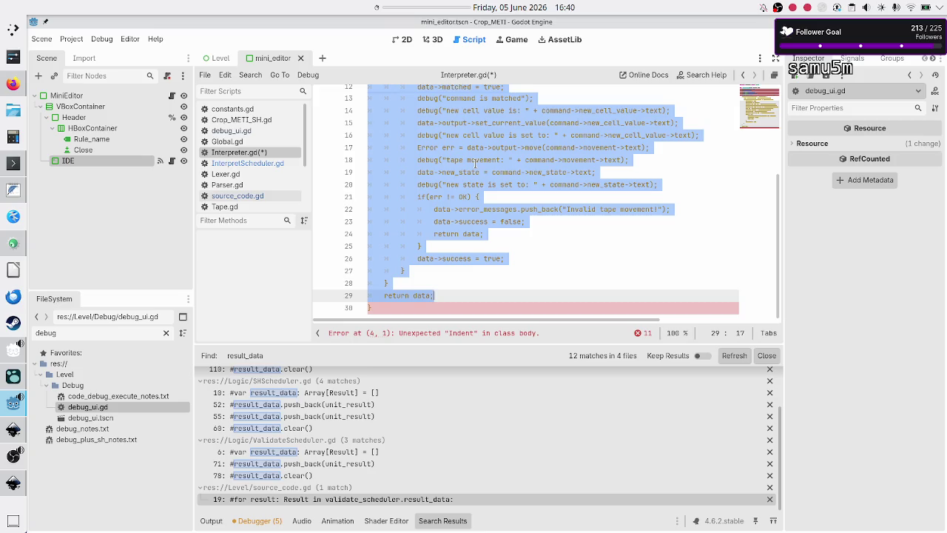
pyautogui.hotkey('ctrl', 'k')
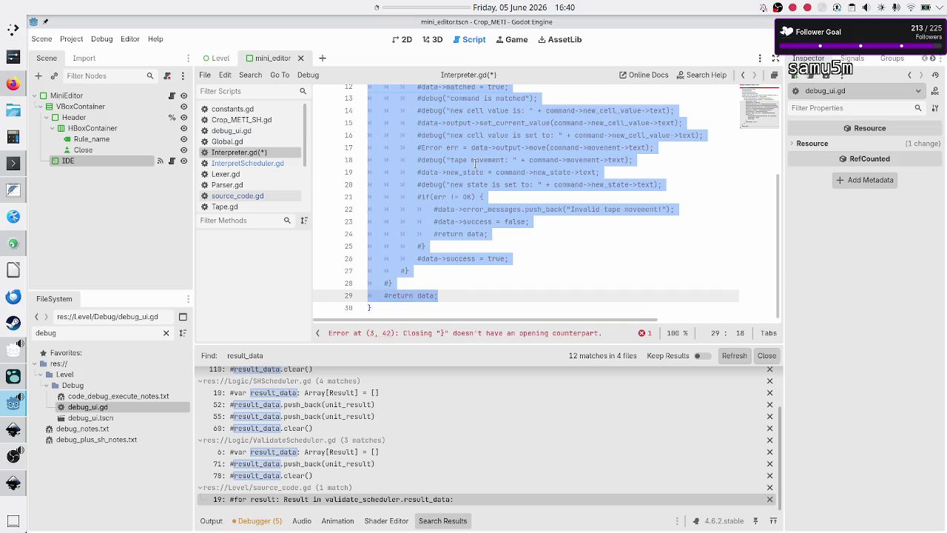
pyautogui.press('Down')
pyautogui.press('BackSpace')
pyautogui.press('BackSpace')
pyautogui.press('Up')
pyautogui.press('Up')
pyautogui.press('Up')
pyautogui.press('Up')
pyautogui.press('Up')
pyautogui.press('Up')
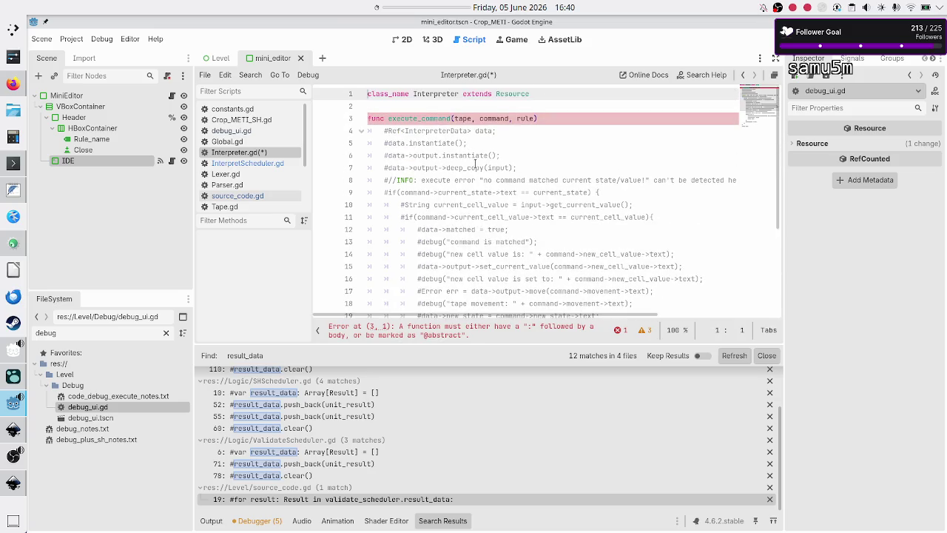
pyautogui.press('Down')
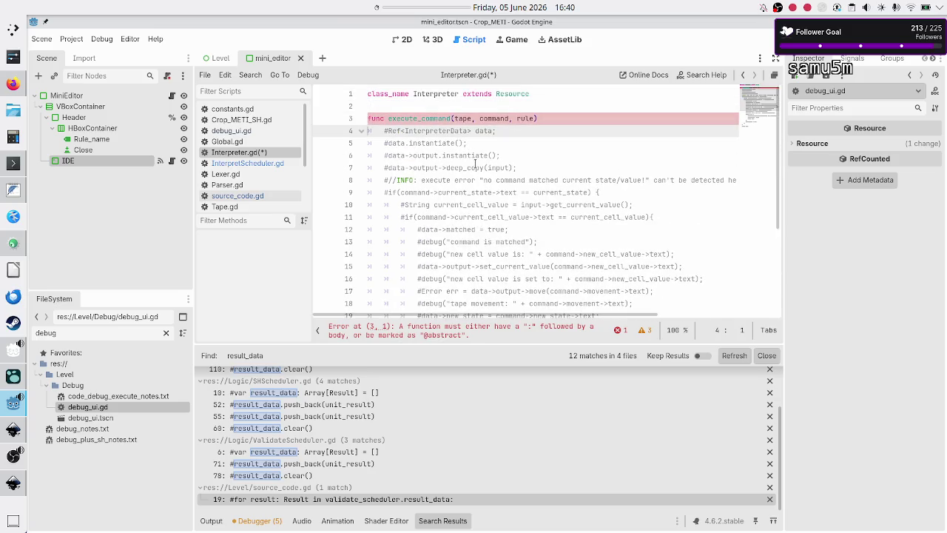
# Step: Append -> ??? to the signature and add '#Q: is it bad if I simply override tape and rule' above it
pyautogui.press('End')
pyautogui.write('> ?')
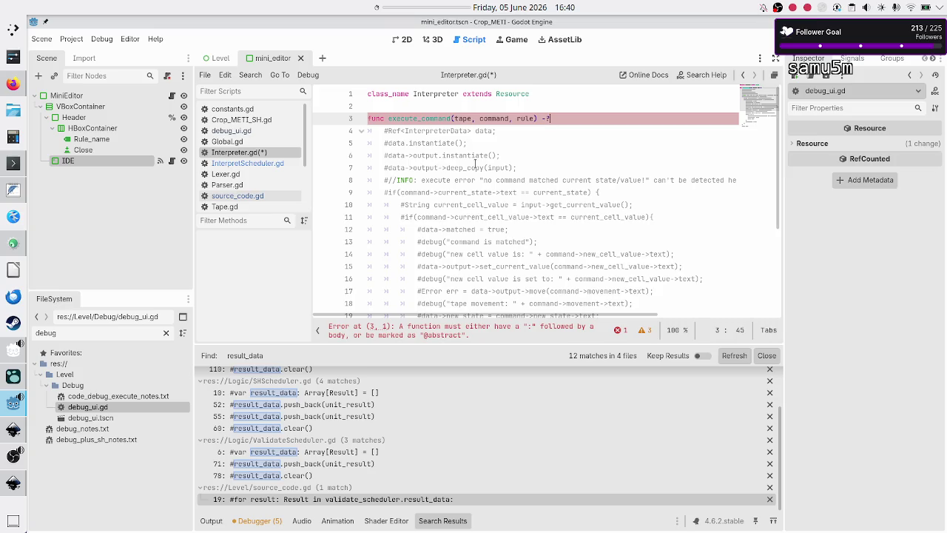
pyautogui.write('??')
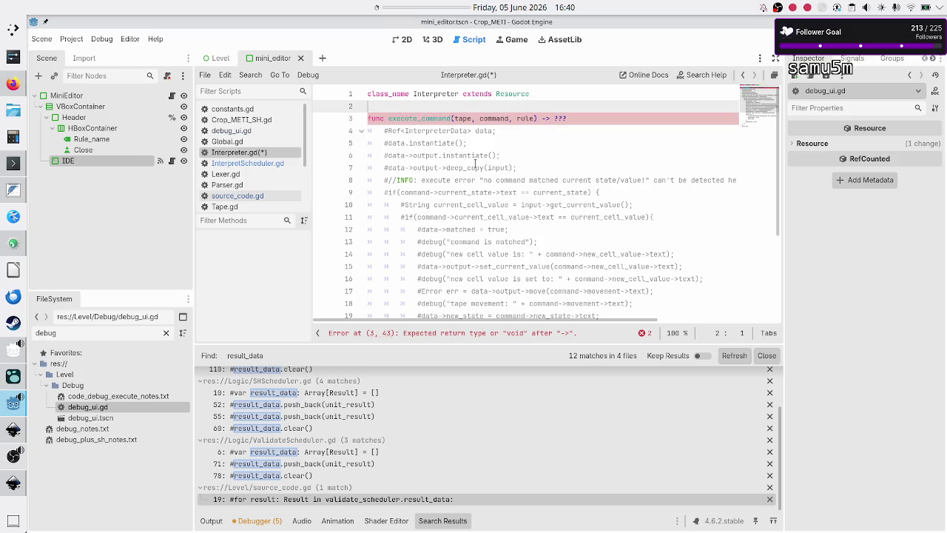
pyautogui.hotkey('ctrl', 'shift', 'Return')
pyautogui.write('#Q: ')
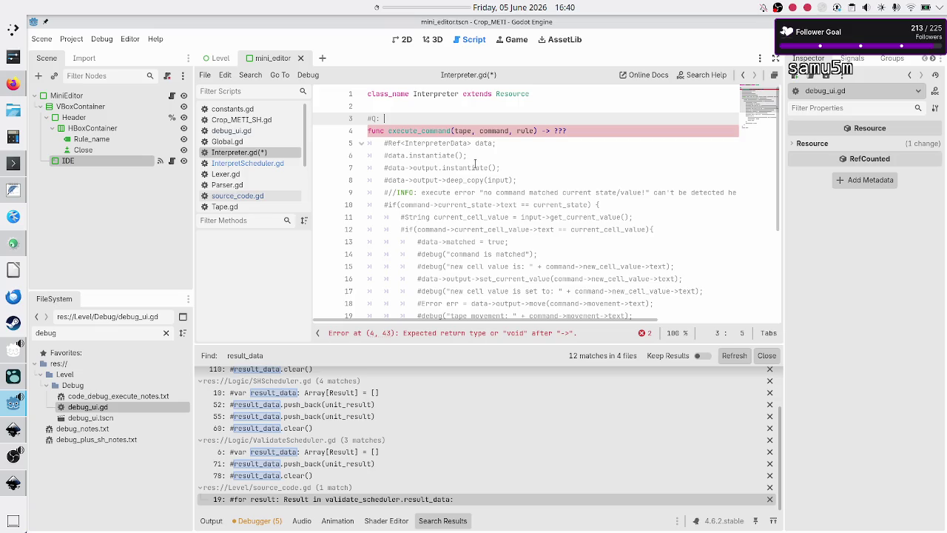
pyautogui.write('is it bad ')
pyautogui.write('if I ')
pyautogui.write('simply ')
pyautogui.write('override ')
pyautogui.write('tape and ')
pyautogui.write('rule')
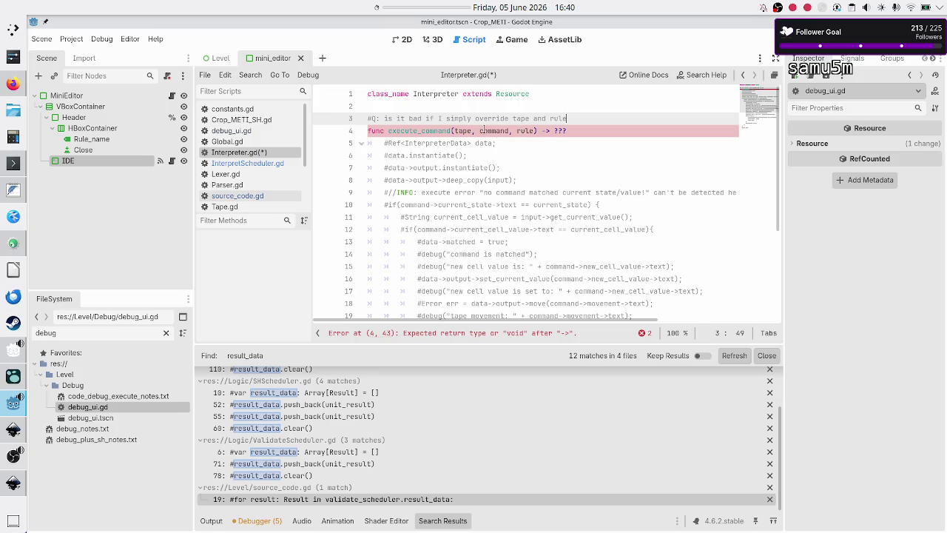
# Step: Annotate execute_command's rule parameter as rule: String
pyautogui.doubleClick(522, 131)
pyautogui.press('Right')
pyautogui.write(': String')
pyautogui.hotkey('ctrl', 'shift', 'Left')
pyautogui.hotkey('ctrl', 'shift', 'Left')
pyautogui.hotkey('ctrl', 'shift', 'Left')
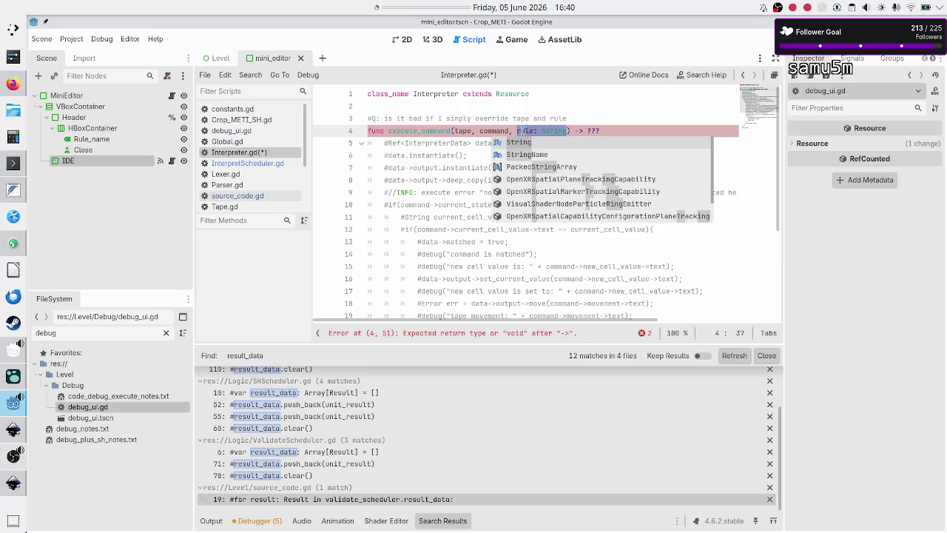
pyautogui.press('Left')
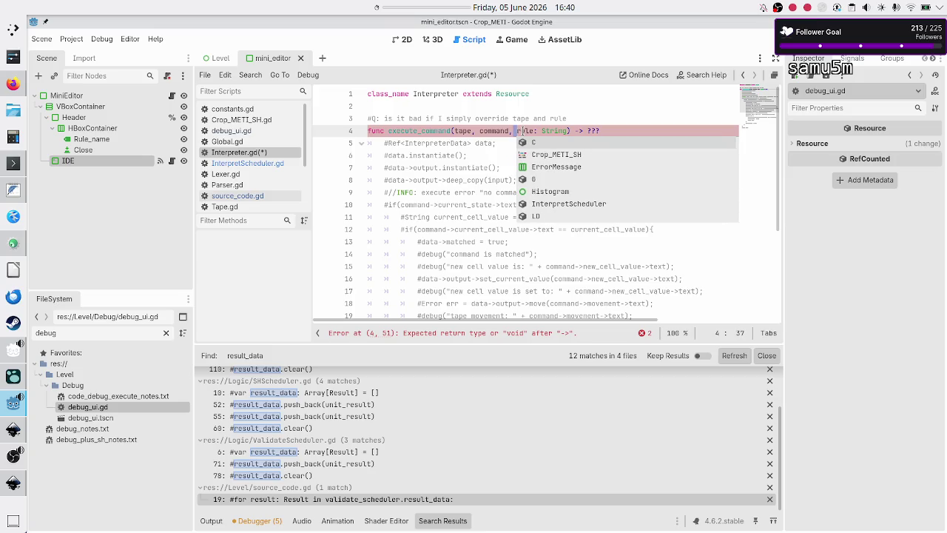
pyautogui.hotkey('shift', 'Right')
pyautogui.hotkey('shift', 'Right')
pyautogui.hotkey('shift', 'Right')
pyautogui.hotkey('shift', 'Right')
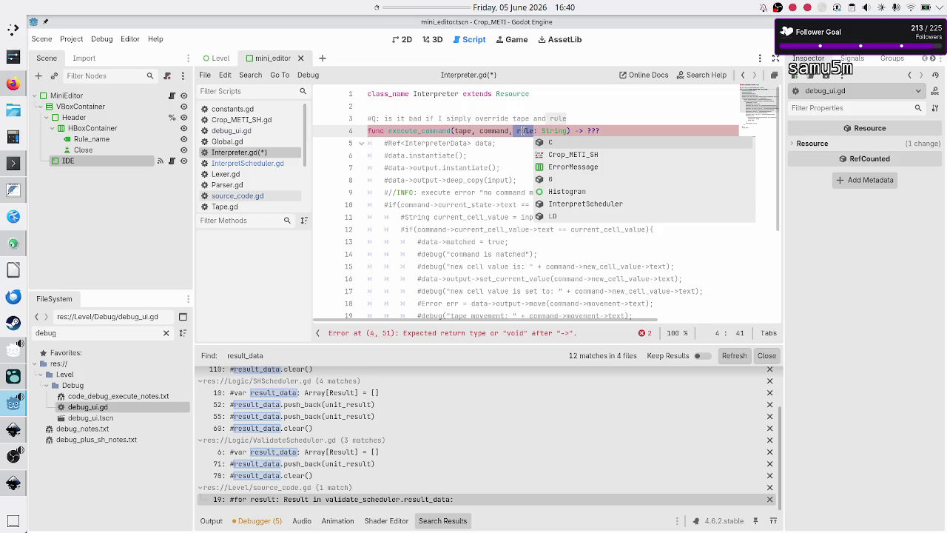
pyautogui.doubleClick(463, 131)
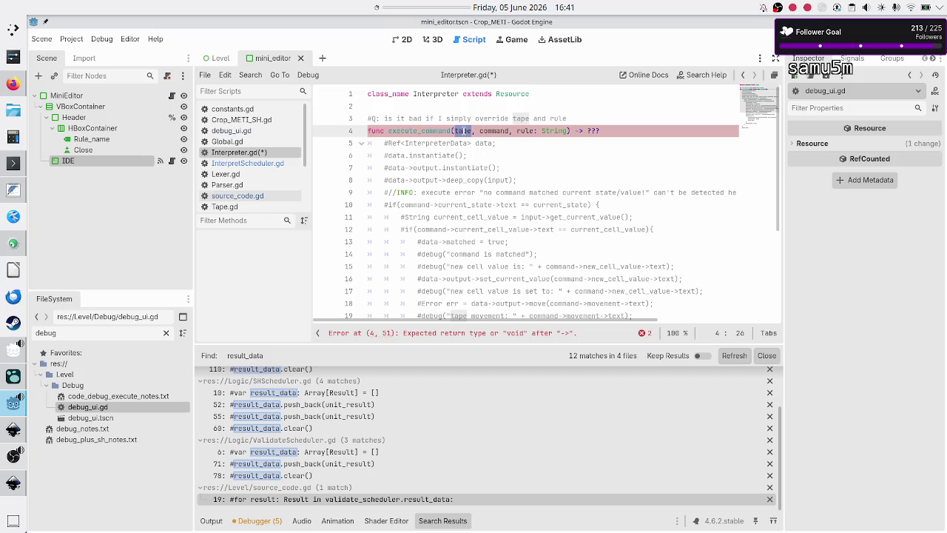
# Step: In KDevelop, open IfThenData.cpp and IfThenData.h and inspect the output and new_state members
pyautogui.click(12, 243)
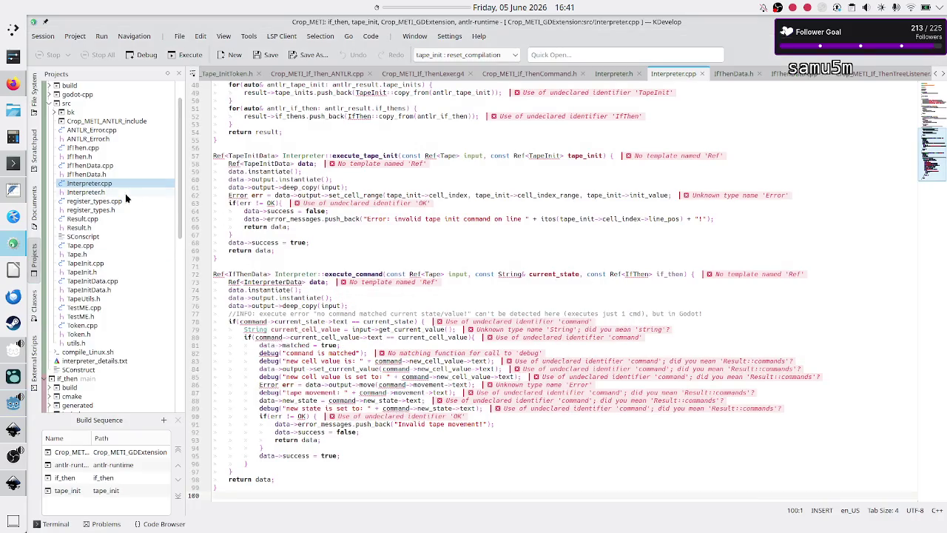
pyautogui.doubleClick(102, 166)
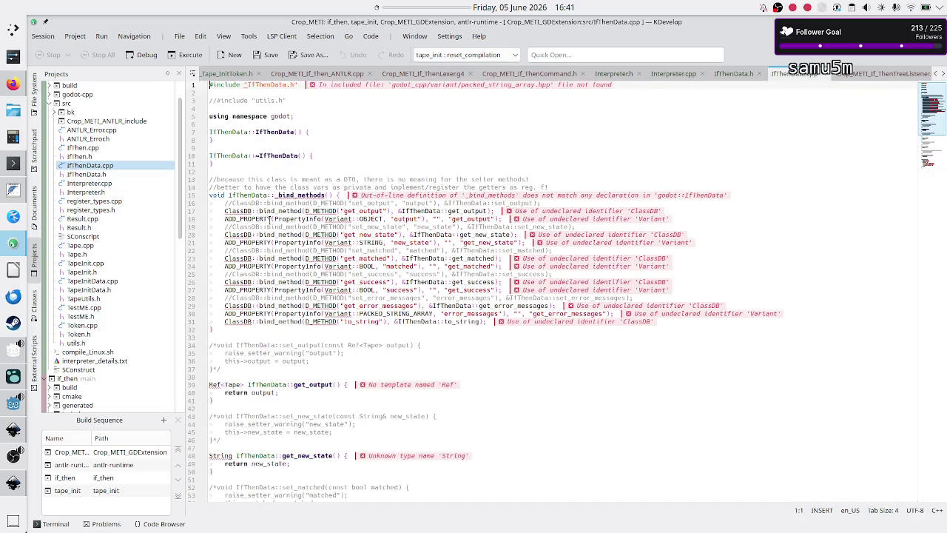
pyautogui.doubleClick(87, 175)
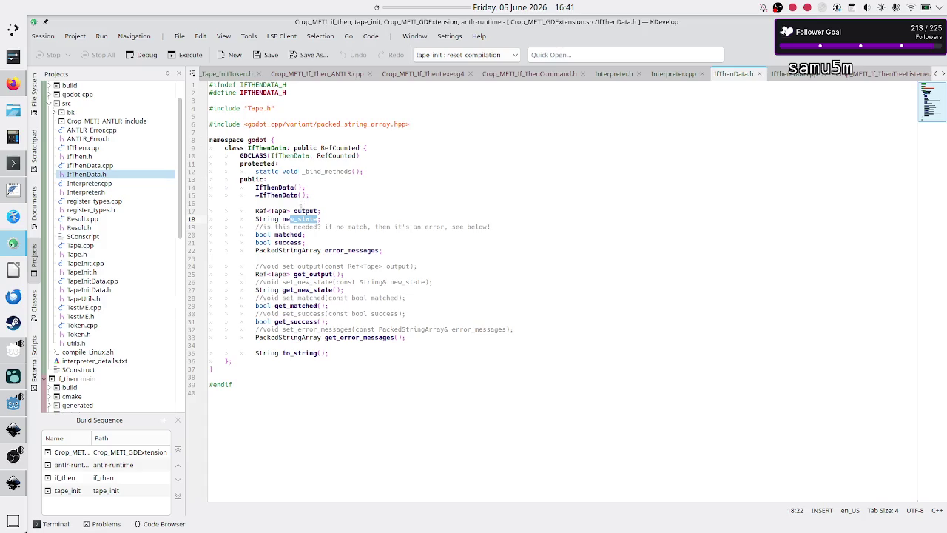
pyautogui.click(301, 211)
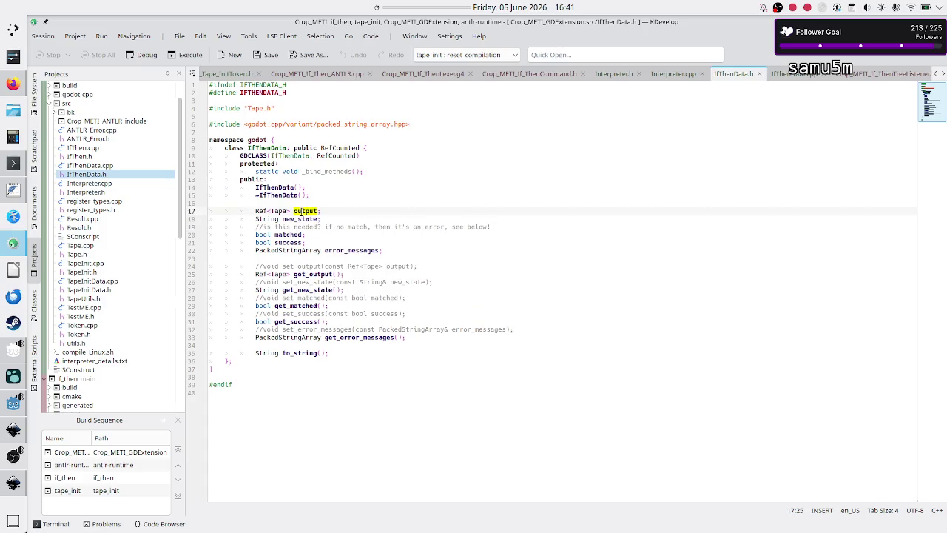
pyautogui.click(301, 219)
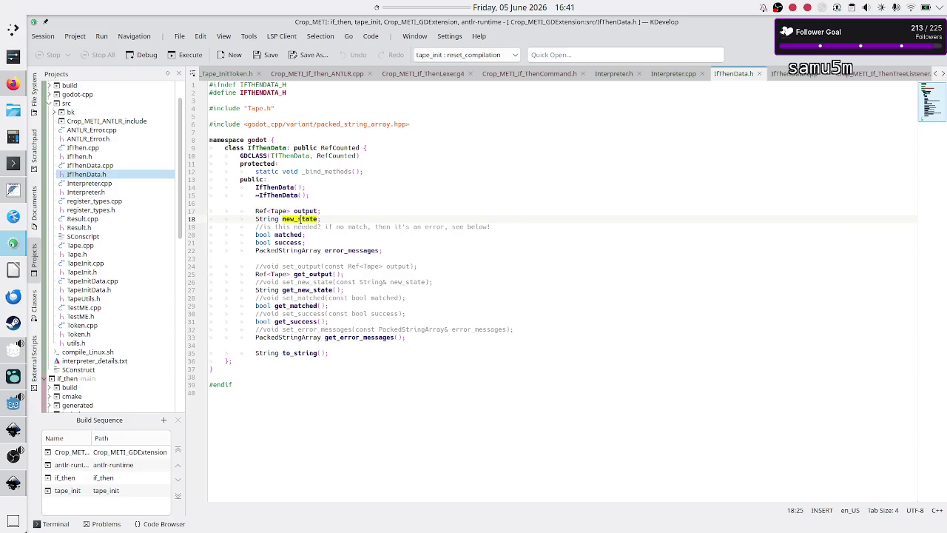